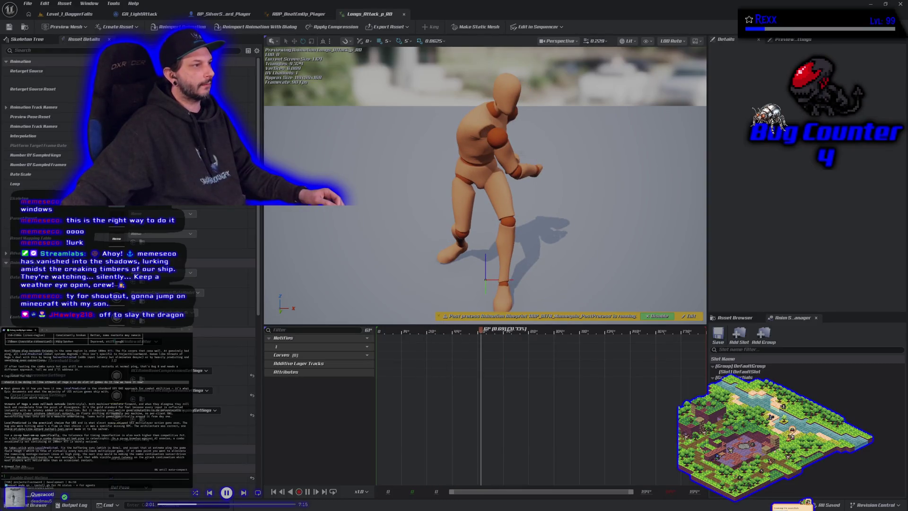
- Drag the Chrome window with the Microscape game over the Unreal animation editor
left_click_drag(907, 85, 368, 85)
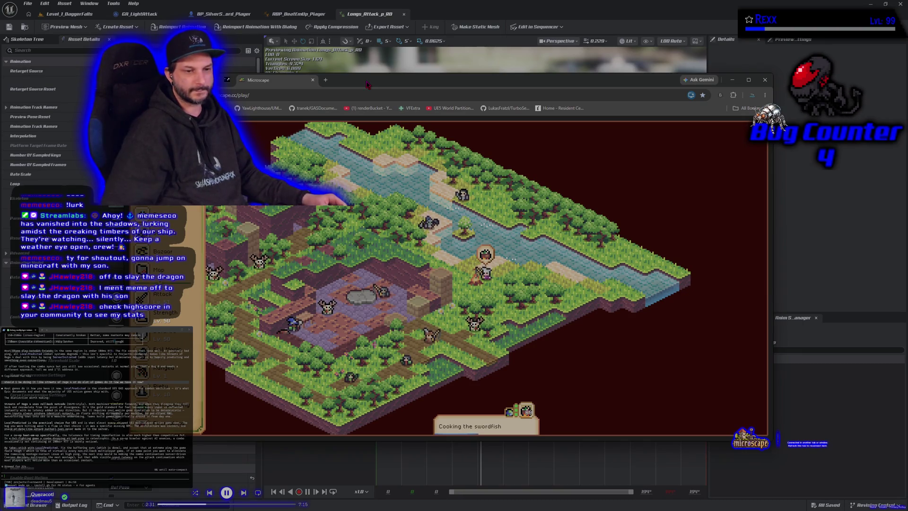
- Open Highscores, show one player's per-skill ranks, and view the Attack skill leaderboard
scroll(156, 331, "down", 5)
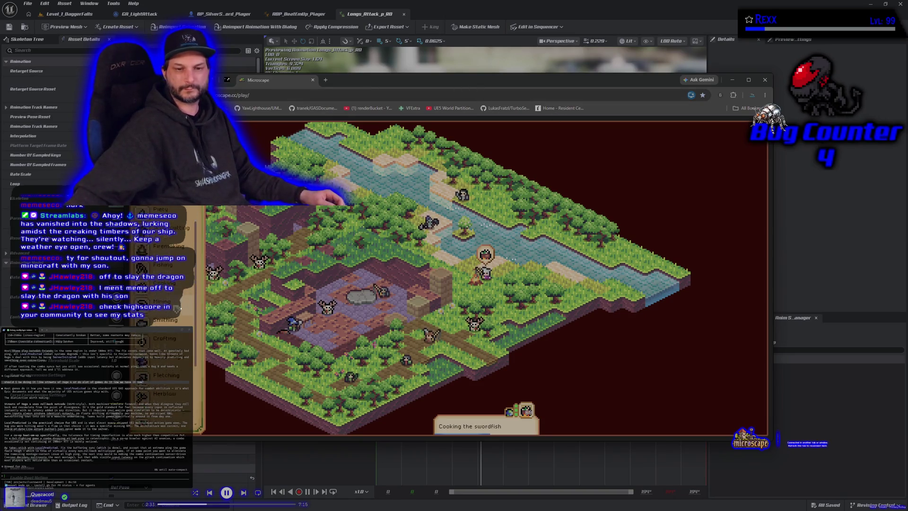
scroll(156, 331, "down", 5)
left_click(160, 298)
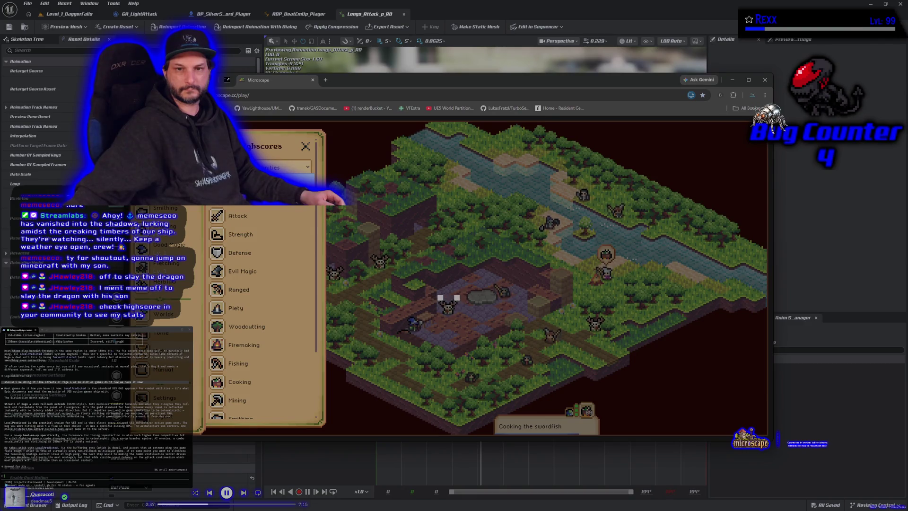
left_click(260, 212)
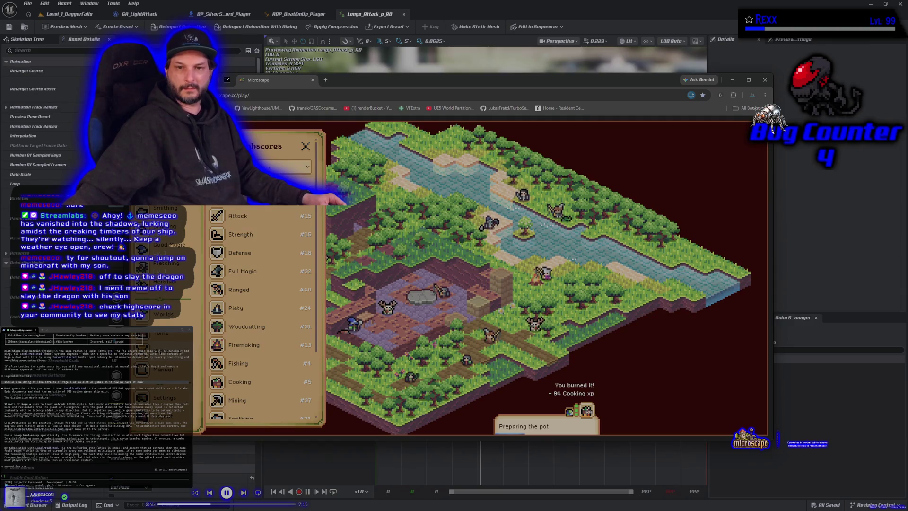
scroll(268, 207, "down", 3)
scroll(268, 209, "up", 3)
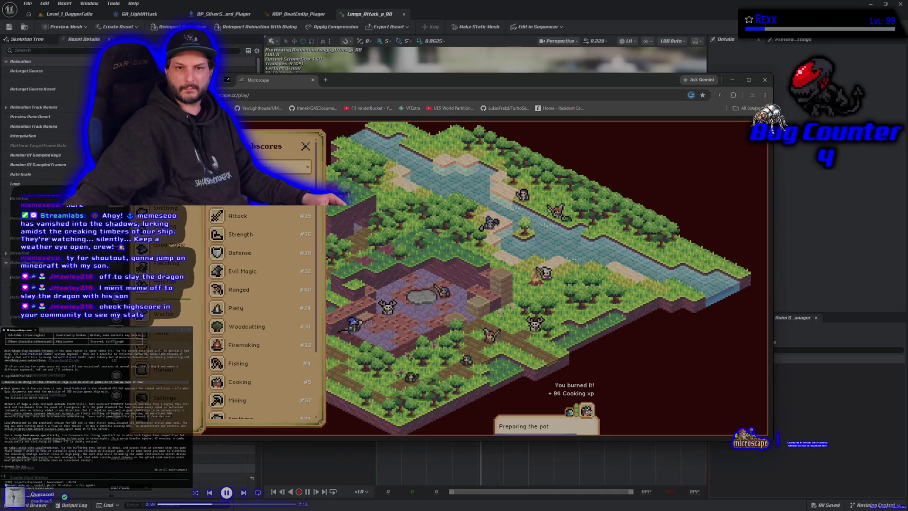
left_click(277, 215)
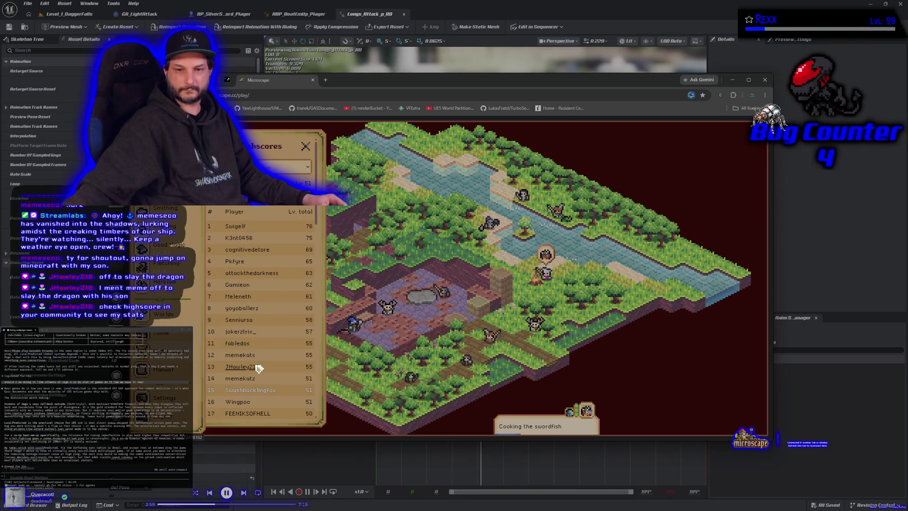
- Check a listed player's per-skill ranks, then open a ranked player's profile
left_click(260, 261)
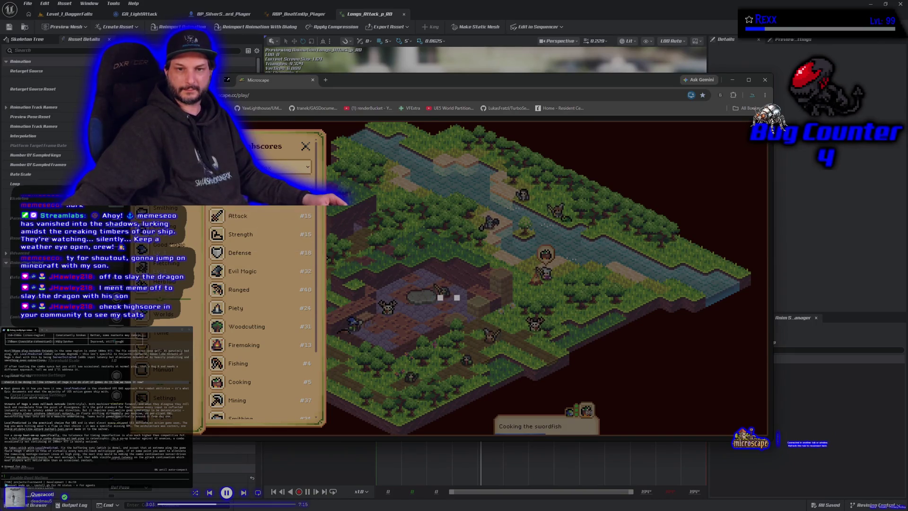
left_click(259, 211)
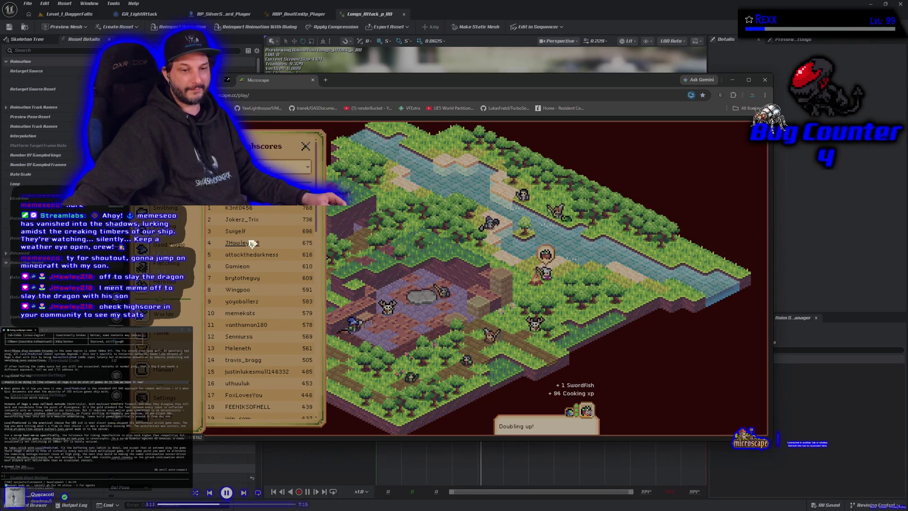
left_click(245, 243)
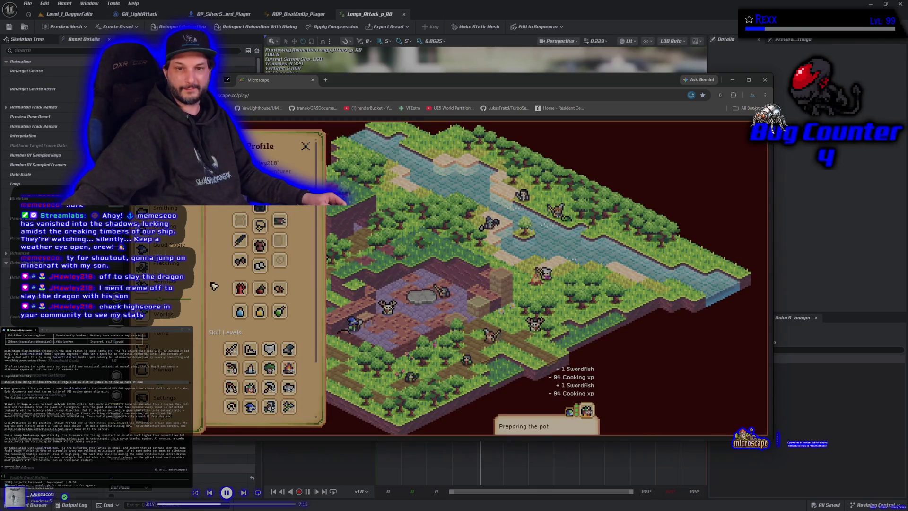
scroll(220, 285, "down", 2)
scroll(220, 283, "up", 2)
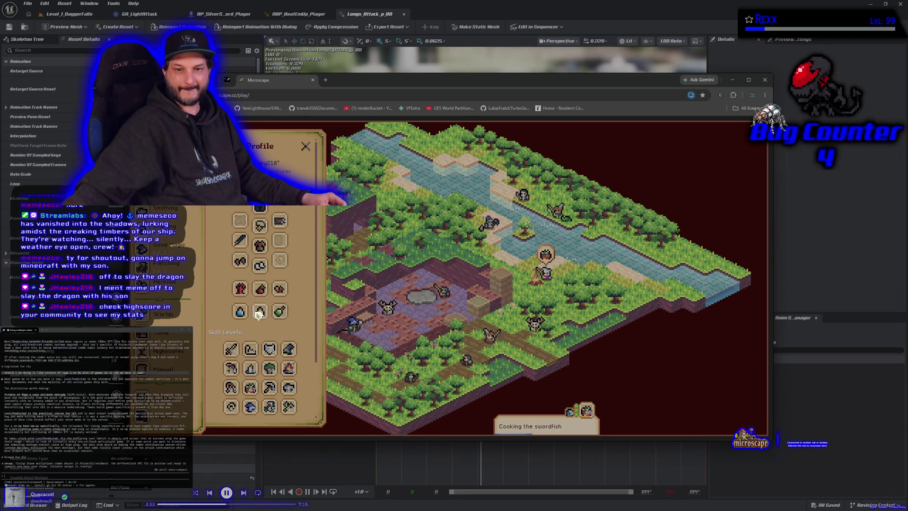
left_click(282, 290)
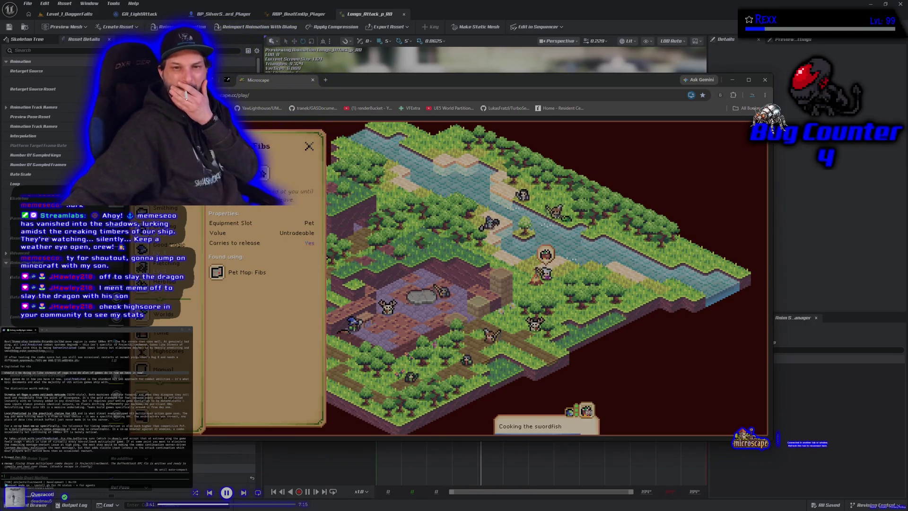
left_click(448, 297)
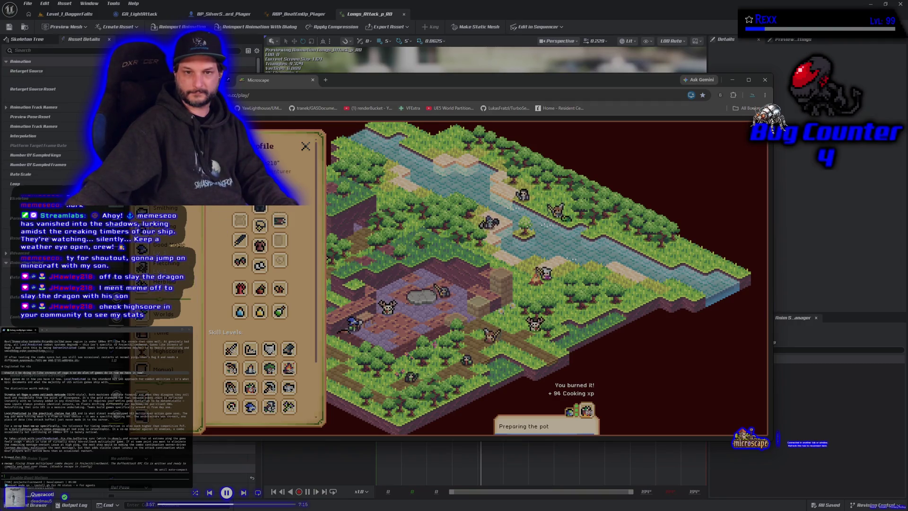
left_click(160, 351)
- Show a player's per-skill ranks and switch the leaderboard to a different skill
left_click(251, 242)
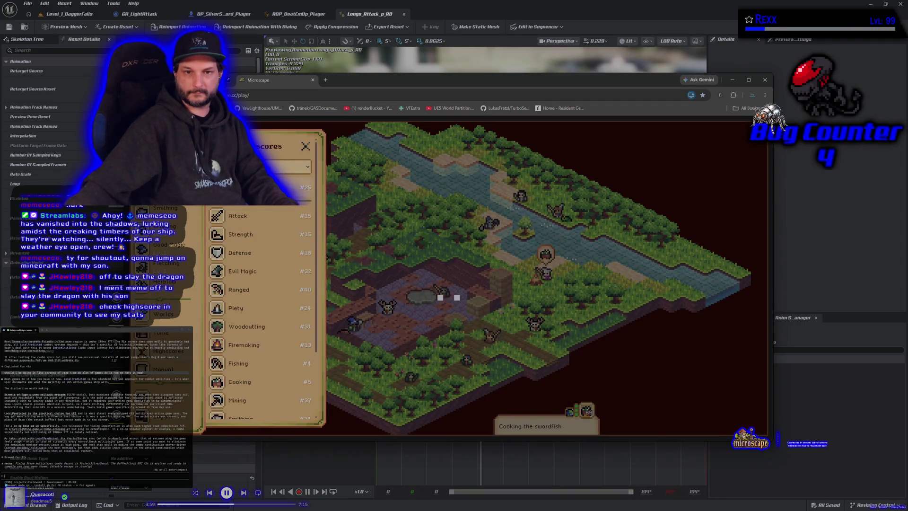
left_click(251, 242)
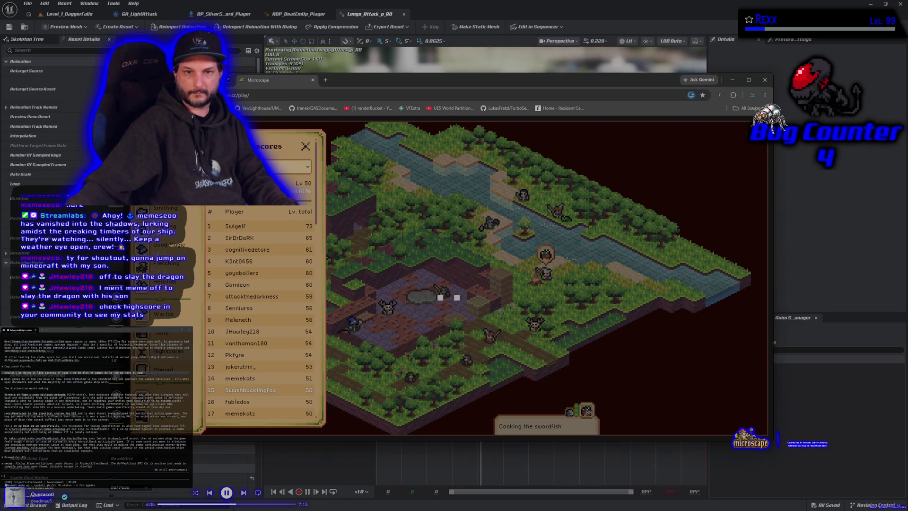
left_click(293, 167)
left_click(251, 251)
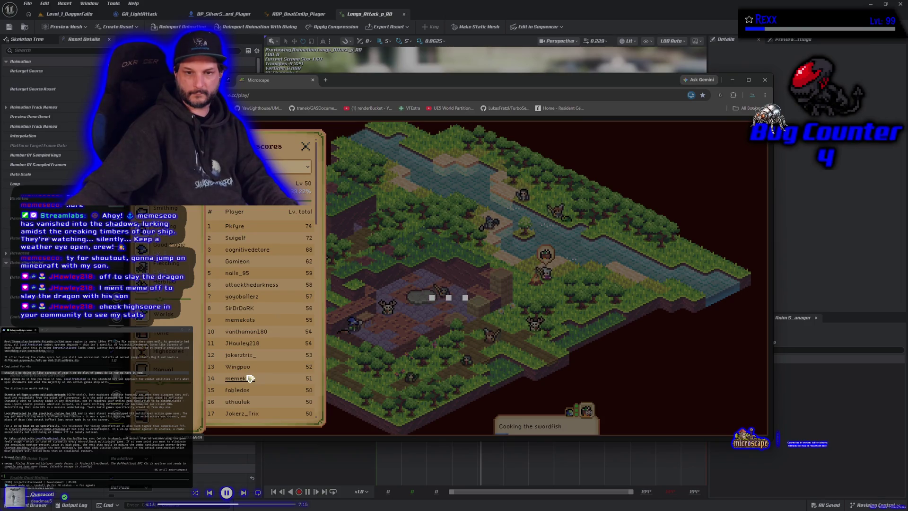
- View another listed player's per-skill ranks, then close the Highscores panel
left_click(244, 348)
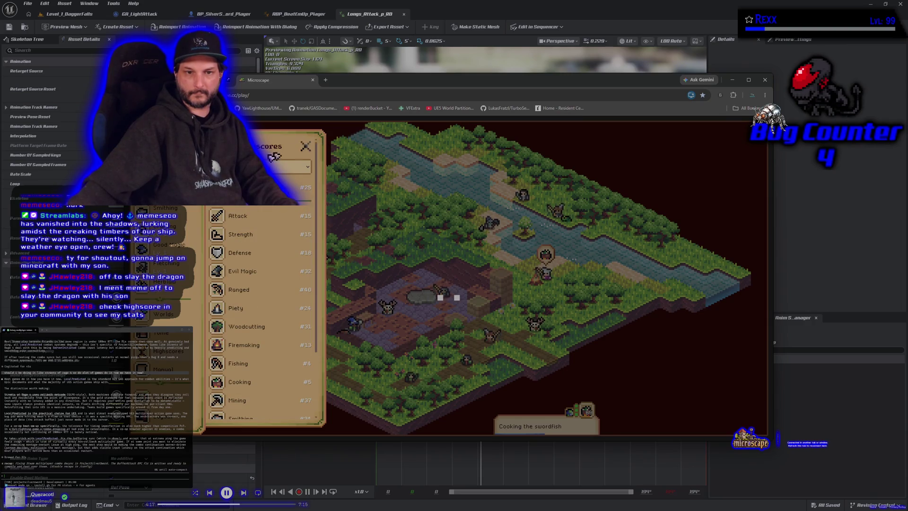
scroll(161, 307, "up", 5)
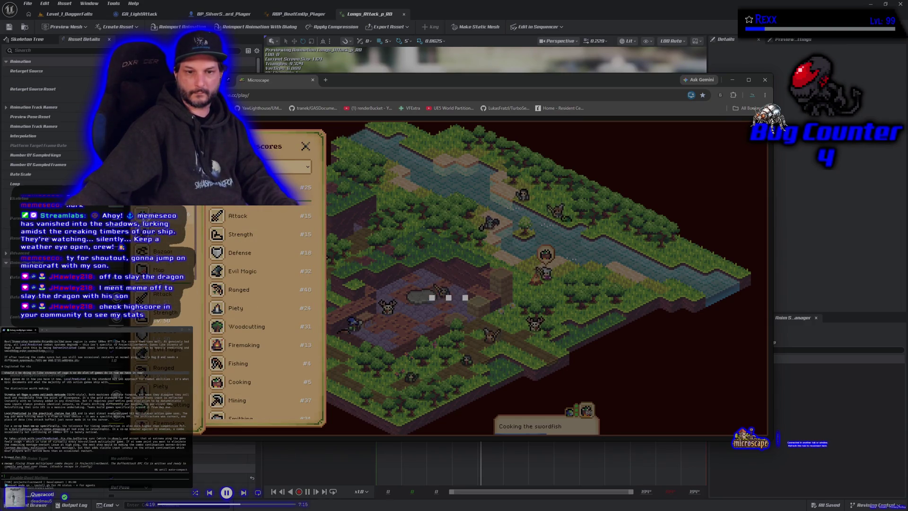
scroll(160, 308, "down", 3)
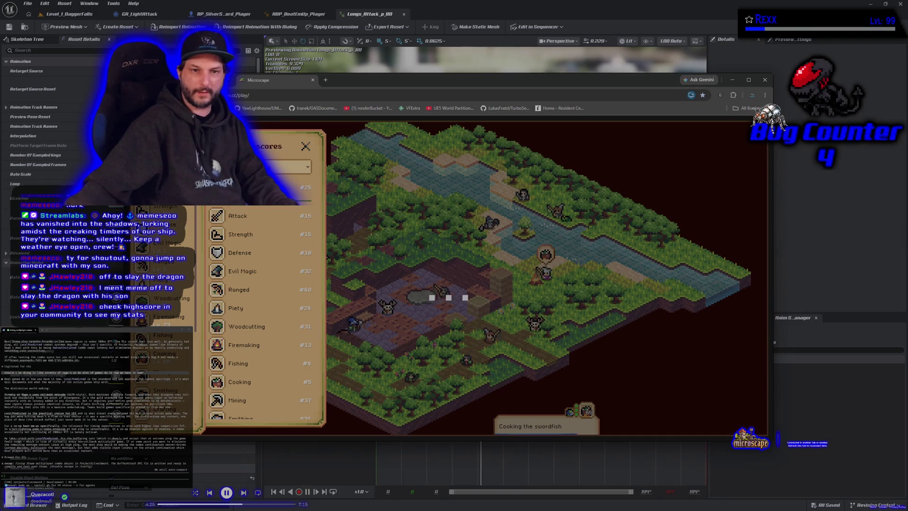
left_click(306, 145)
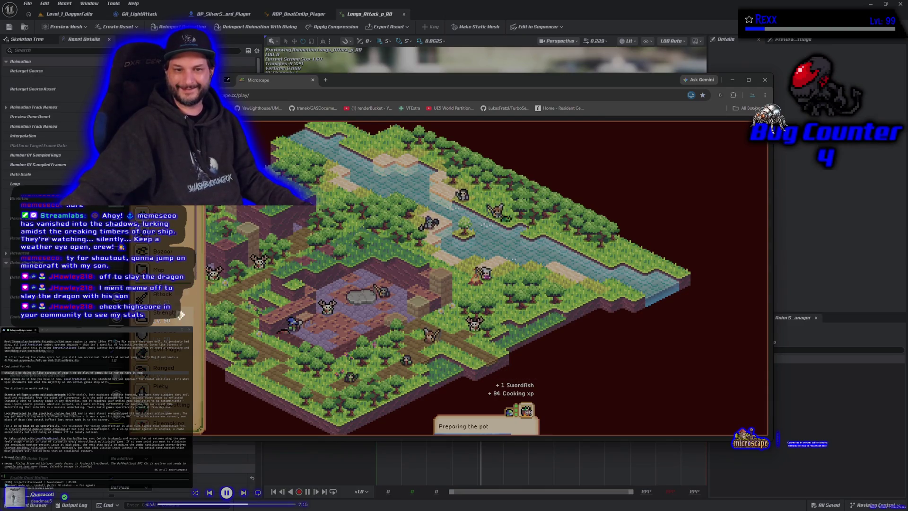
- Glance at the Activity & Loot details, close the Microscape tab, and minimize Chrome
left_click(161, 425)
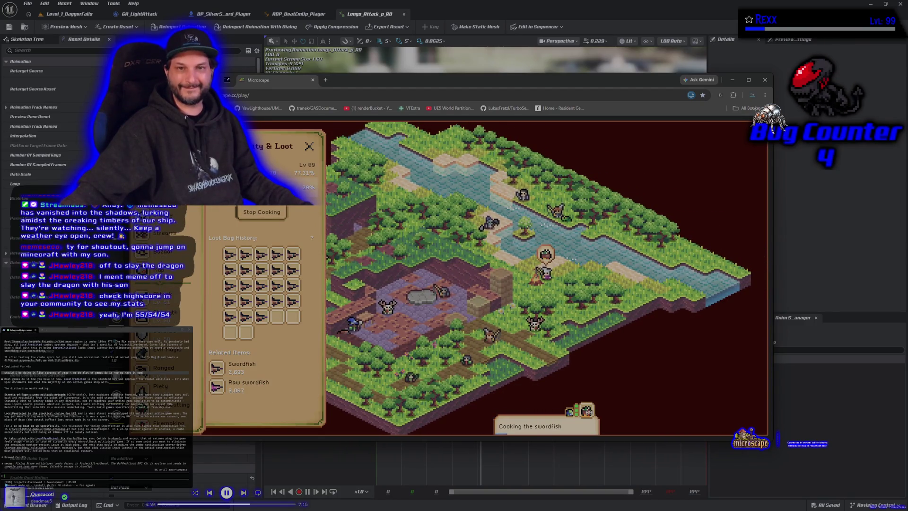
left_click(309, 145)
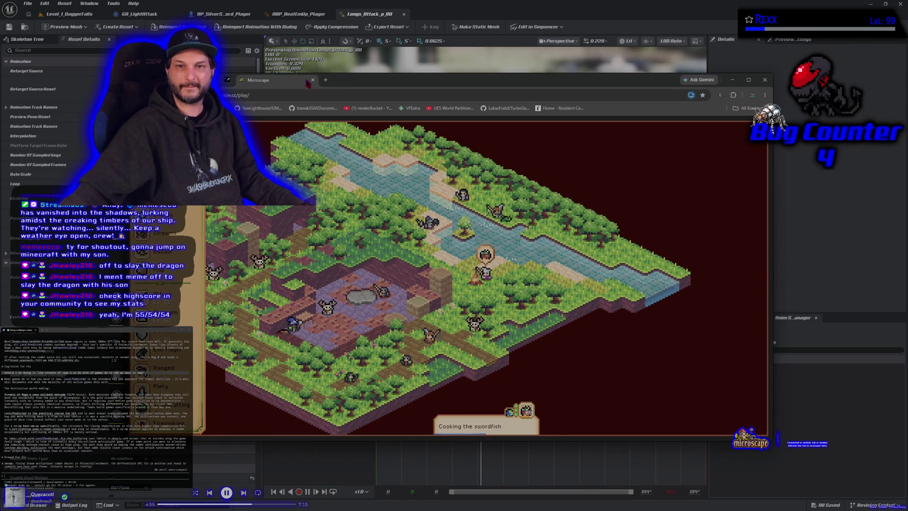
left_click(326, 79)
left_click(312, 82)
left_click(312, 81)
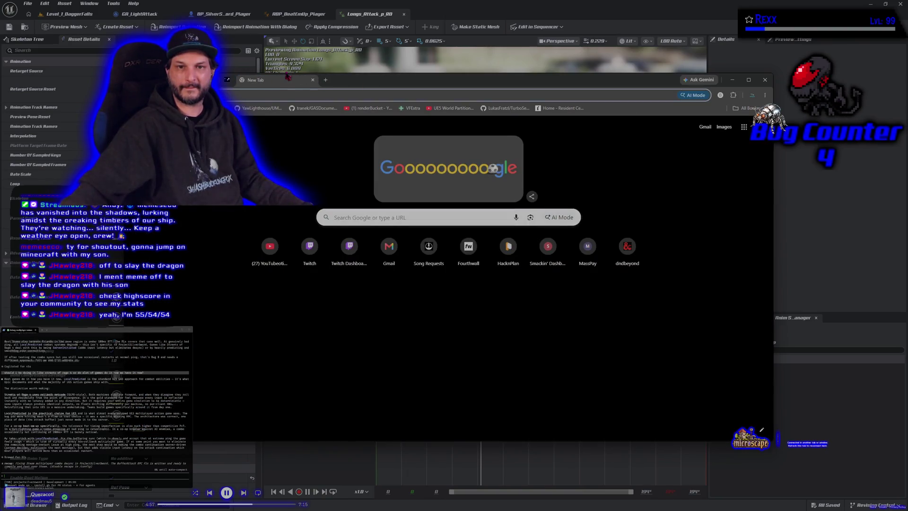
left_click(312, 80)
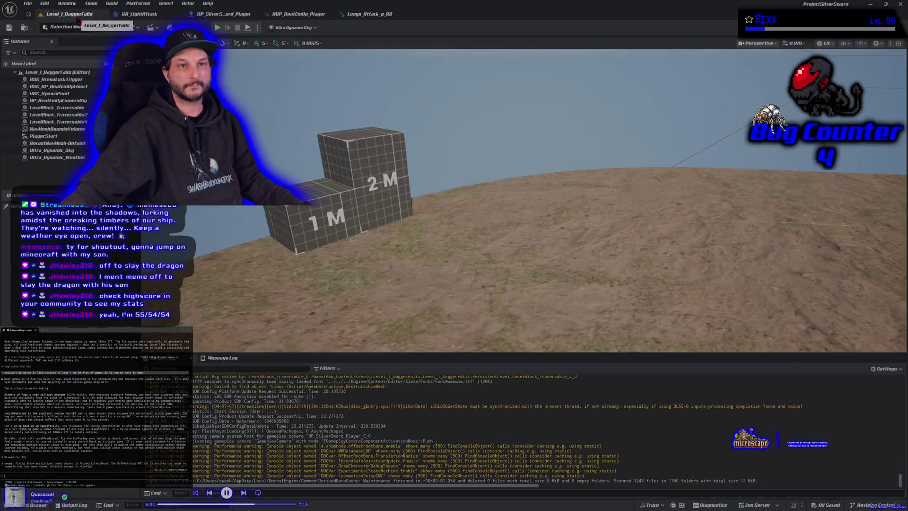
- Switch to Level_1_DaggerFalls, dismiss the launch options, then close the Unreal Editor
left_click(75, 14)
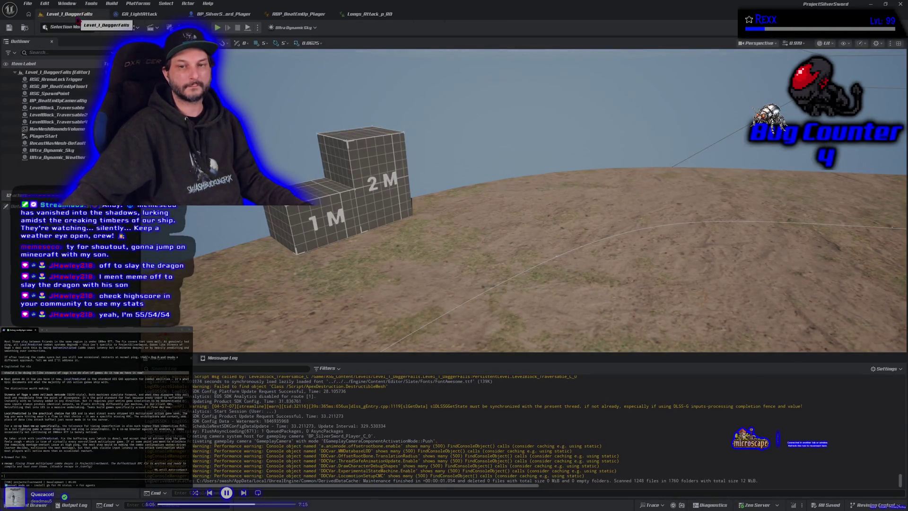
left_click(134, 3)
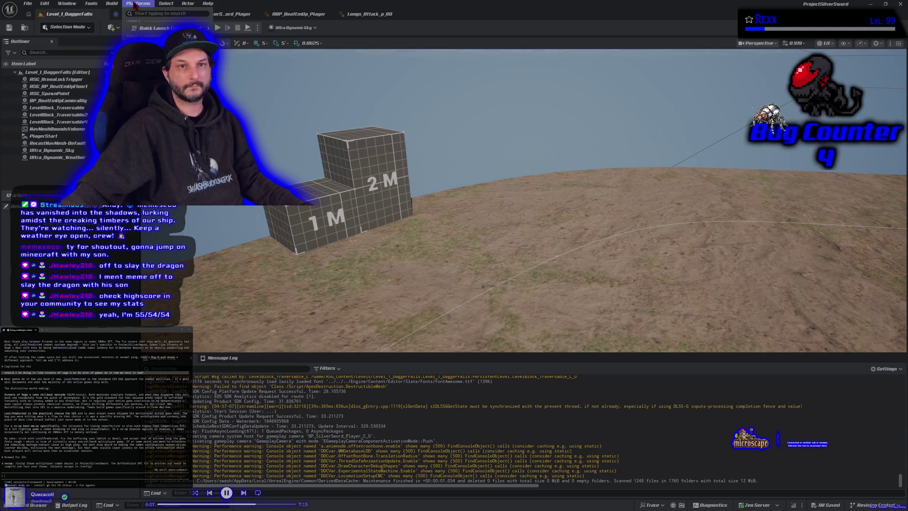
key("Escape")
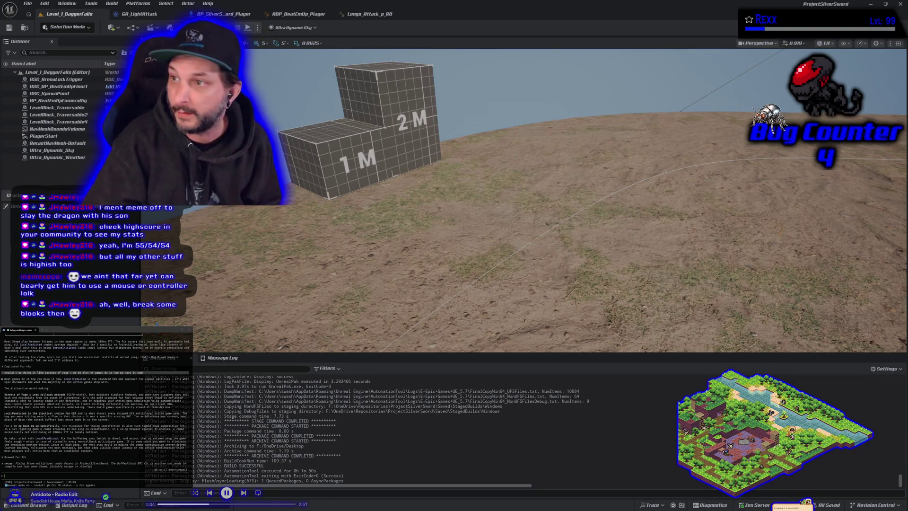
left_click(900, 4)
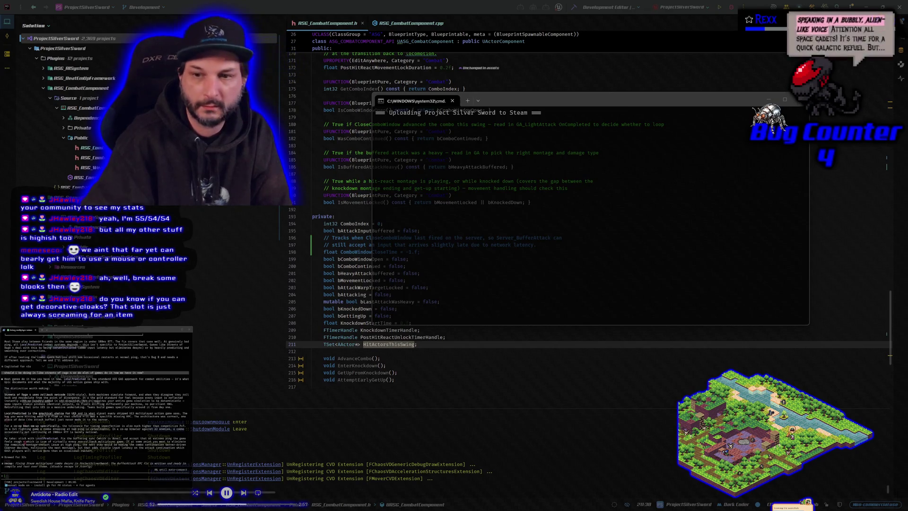
- Launch Chrome with a new tab over Rider using Super+2
key("super+2")
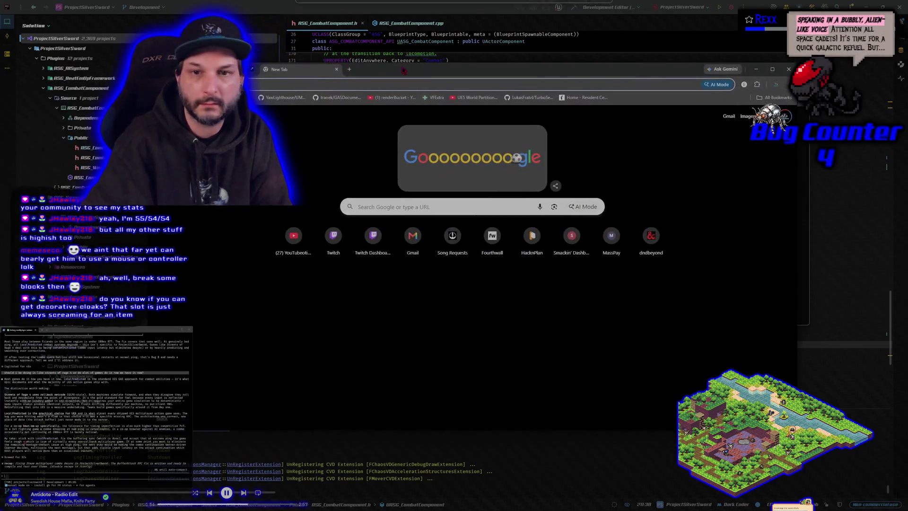
- Load microscape.cc/play and search the Bazaar for 'cloak'
type("microscape.cc/play")
key("Return")
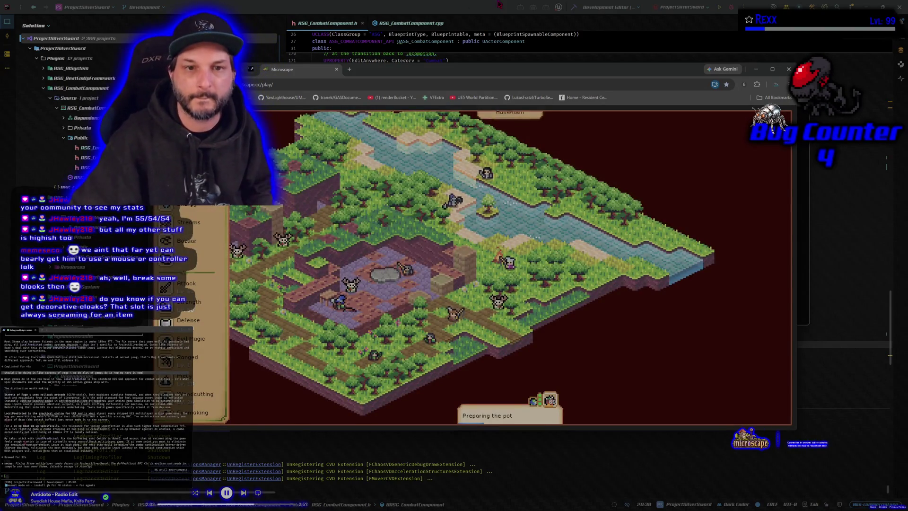
left_click(189, 240)
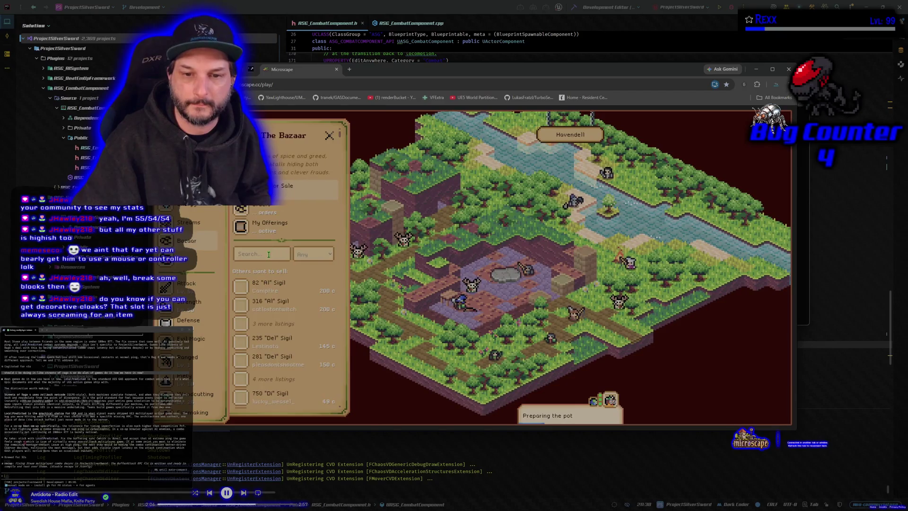
type("cloak")
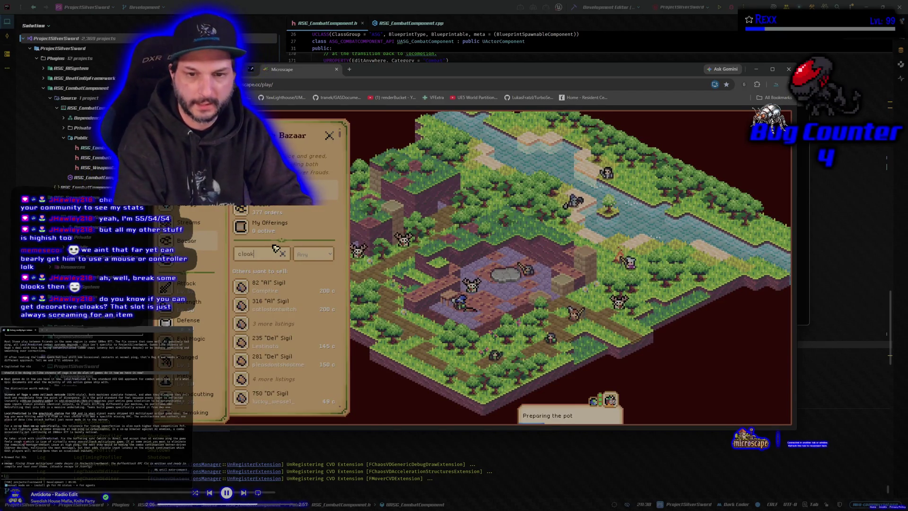
key("BackSpace")
key("BackSpace")
key("BackSpace")
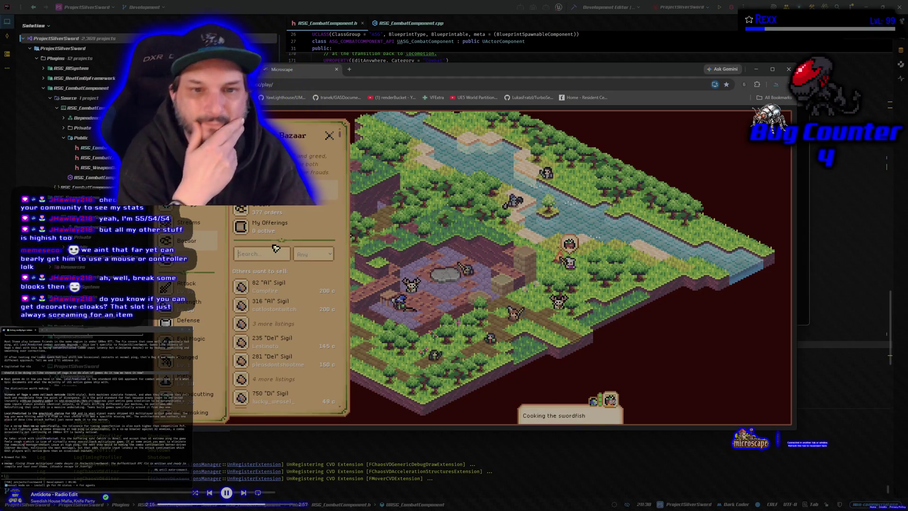
- Review the loot bag history and equipment bonuses, then close the panel
left_click(189, 185)
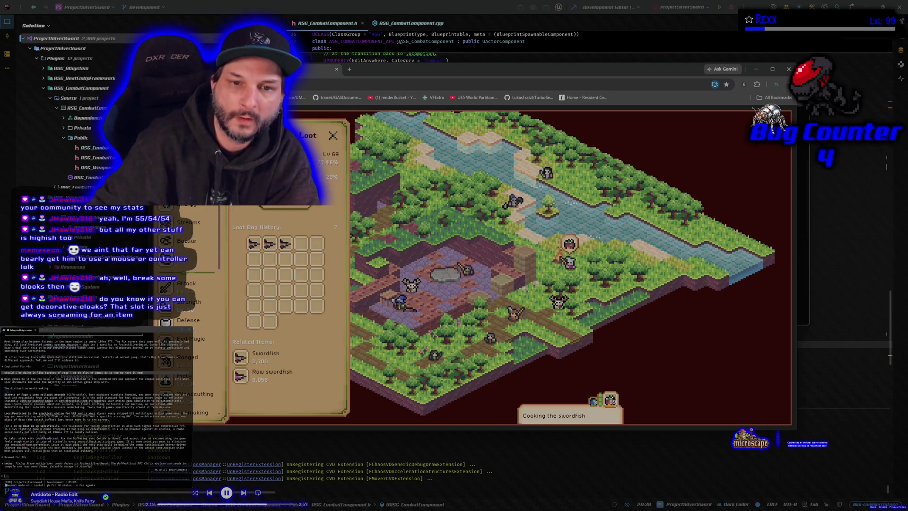
left_click(189, 165)
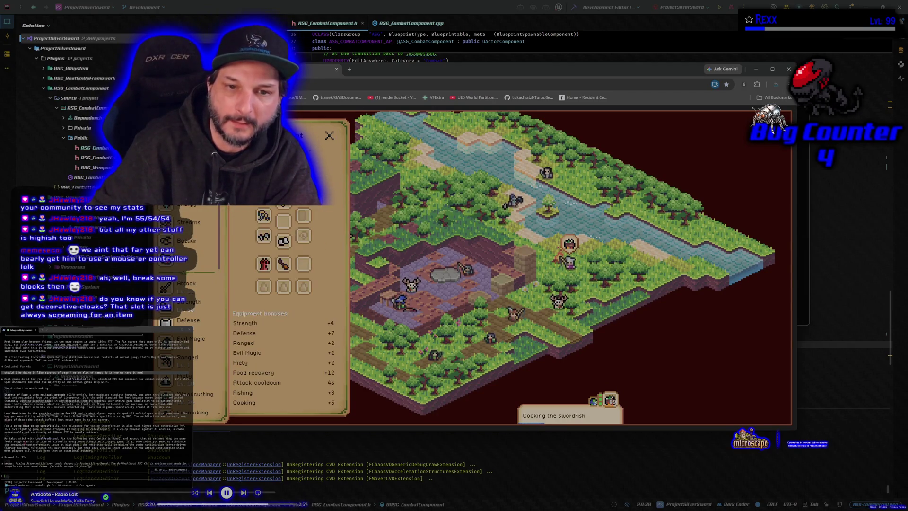
left_click(199, 194)
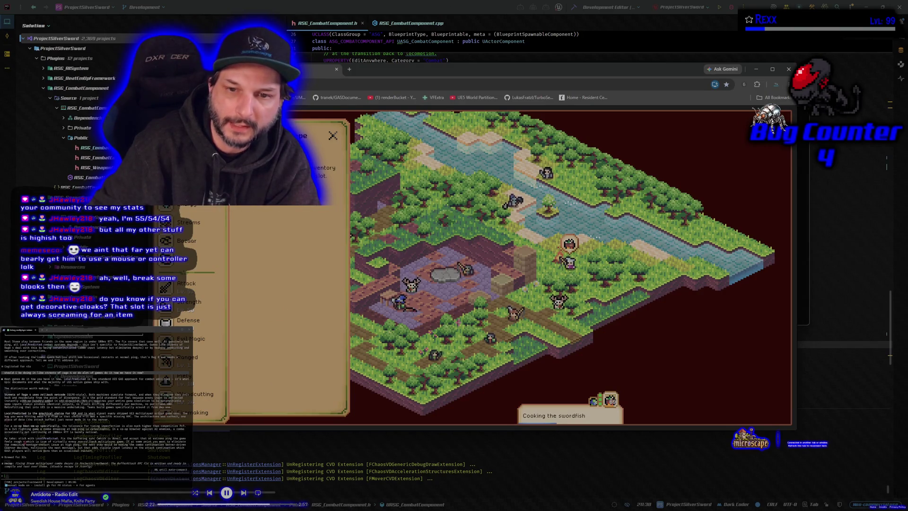
left_click(189, 165)
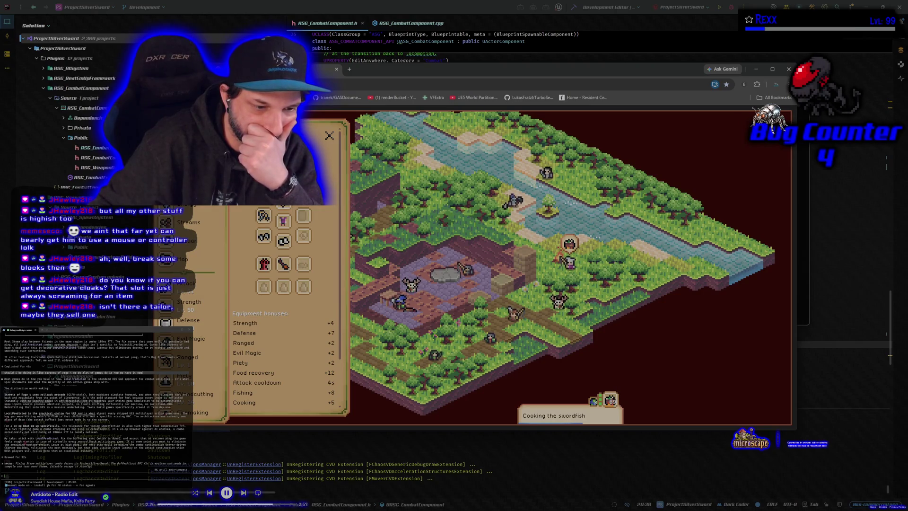
left_click(329, 136)
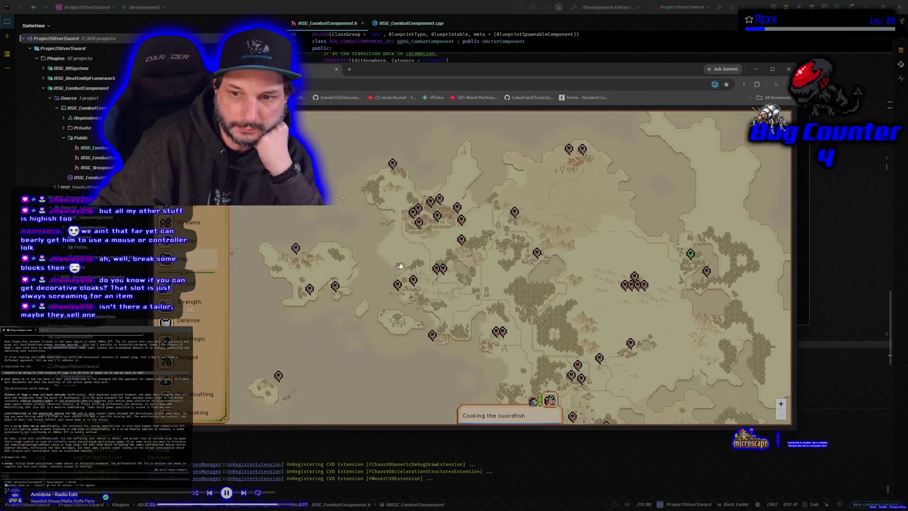
- Inspect O'Rock map locations: Hair Salon, Bank Vault, Jester's Room, Sewers, Graveyard, mines, Castle Yard
left_click(418, 227)
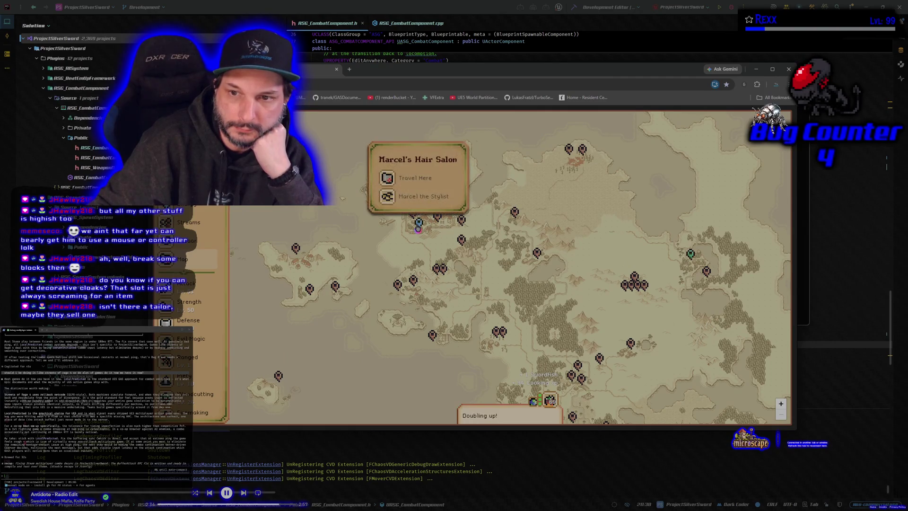
left_click(420, 215)
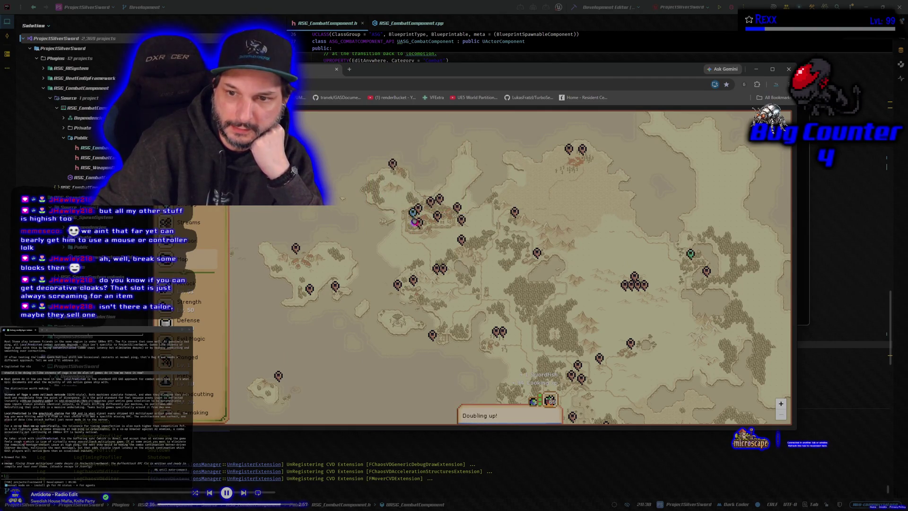
left_click(414, 221)
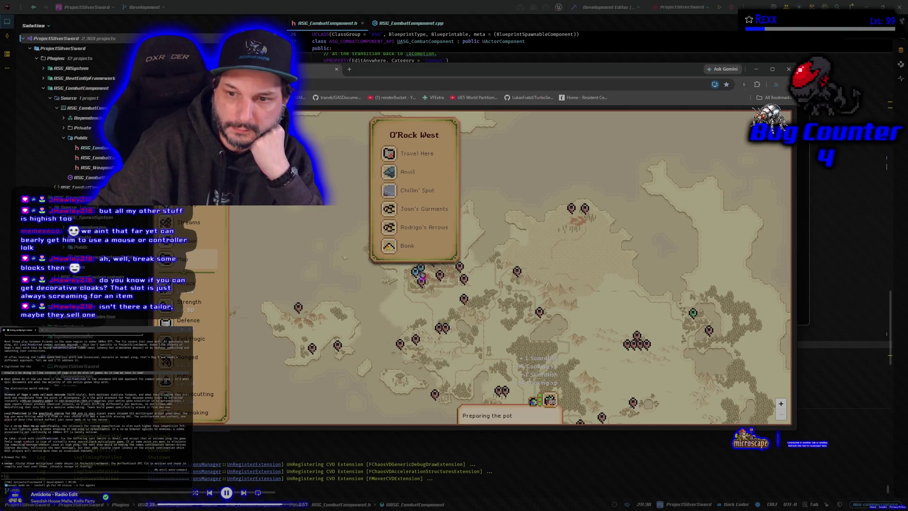
left_click(423, 272)
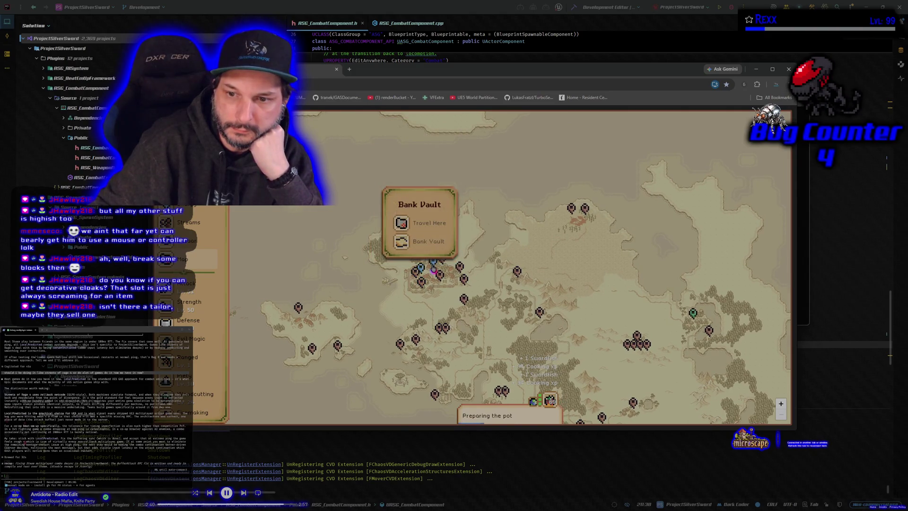
left_click(433, 268)
left_click(440, 276)
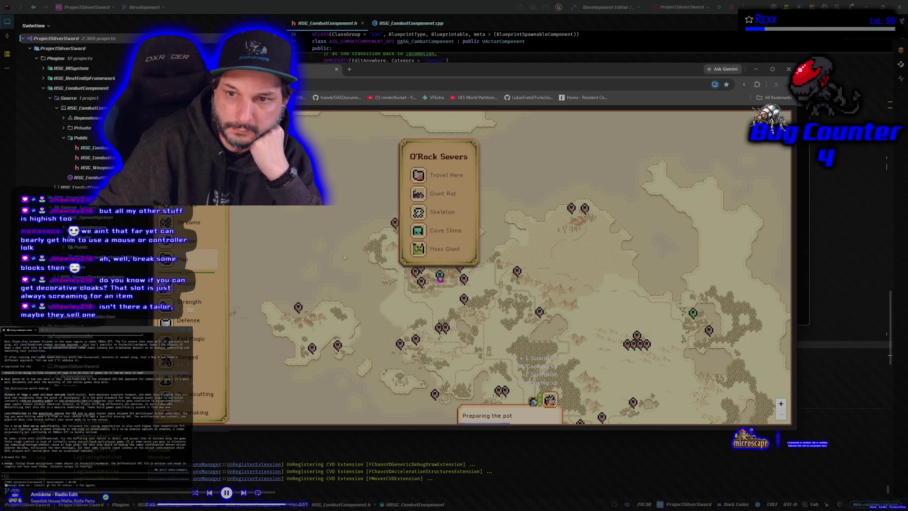
left_click(460, 273)
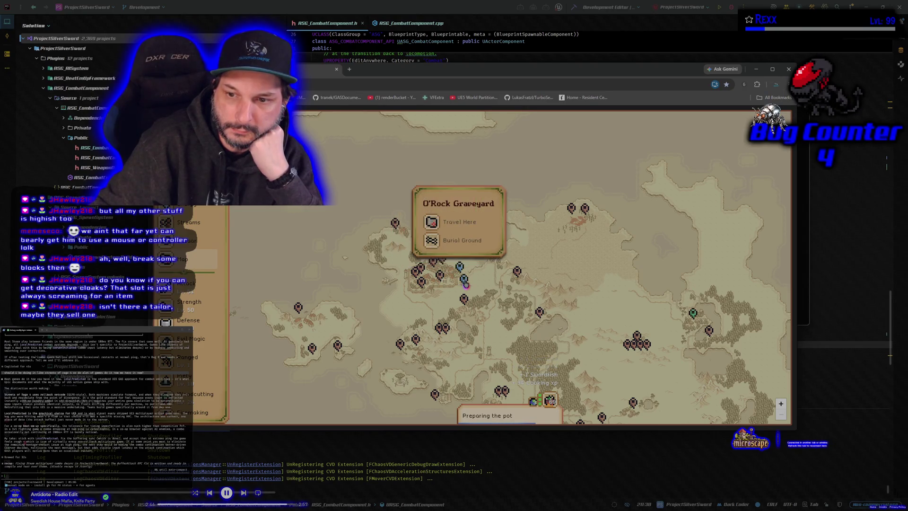
left_click(465, 282)
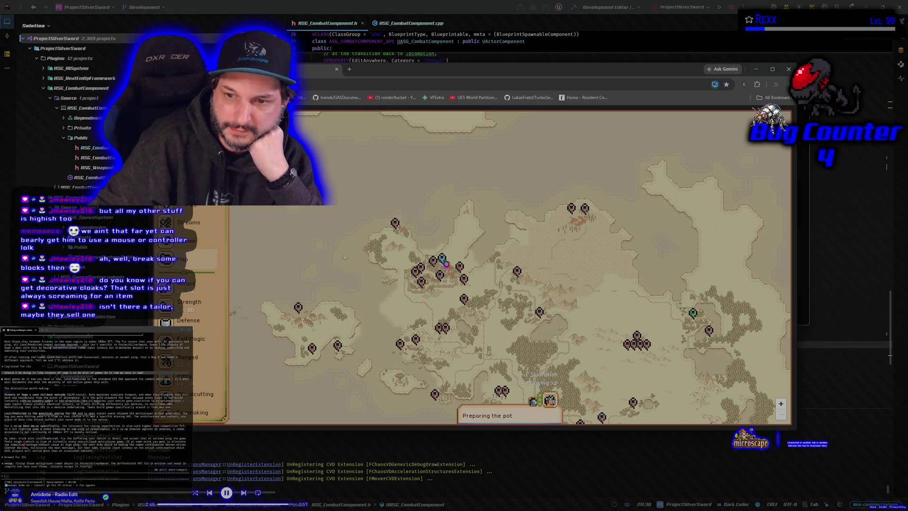
left_click(442, 258)
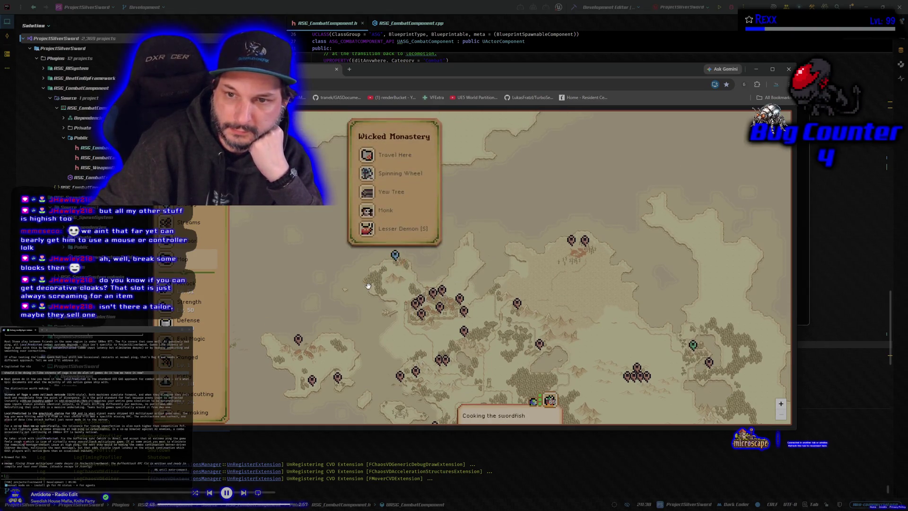
left_click_drag(420, 340, 418, 263)
left_click(435, 255)
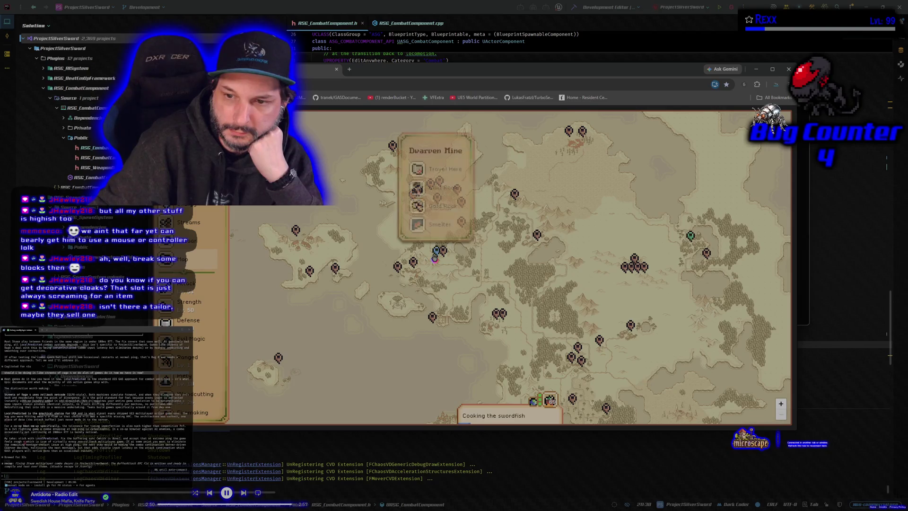
left_click(442, 253)
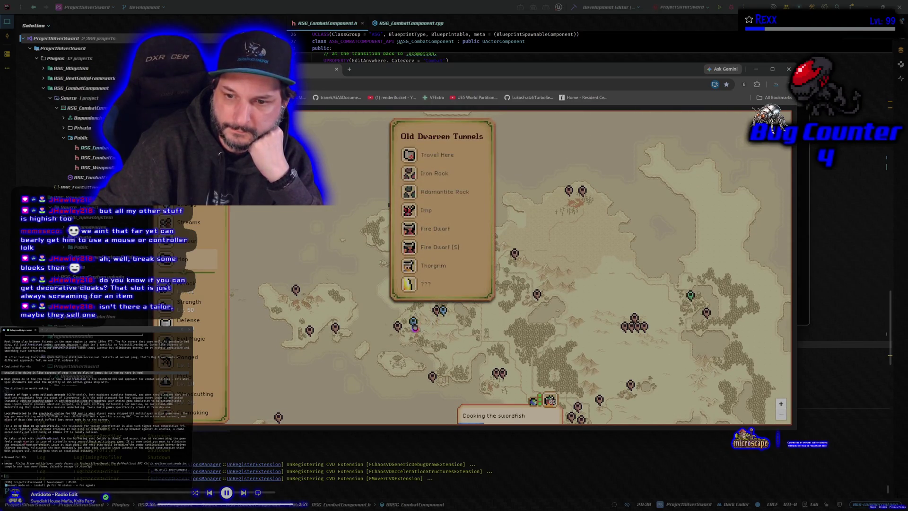
- Check Manor Kitchen, Fencewell Bridge and Solace locations, then travel to Joan's Garments in O'Rock West
scroll(505, 315, "down", 2)
left_click(570, 332)
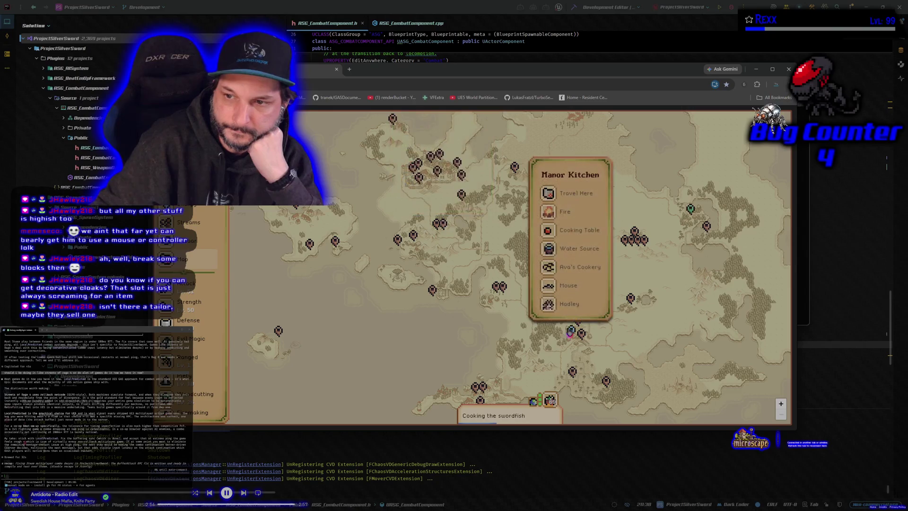
left_click(581, 337)
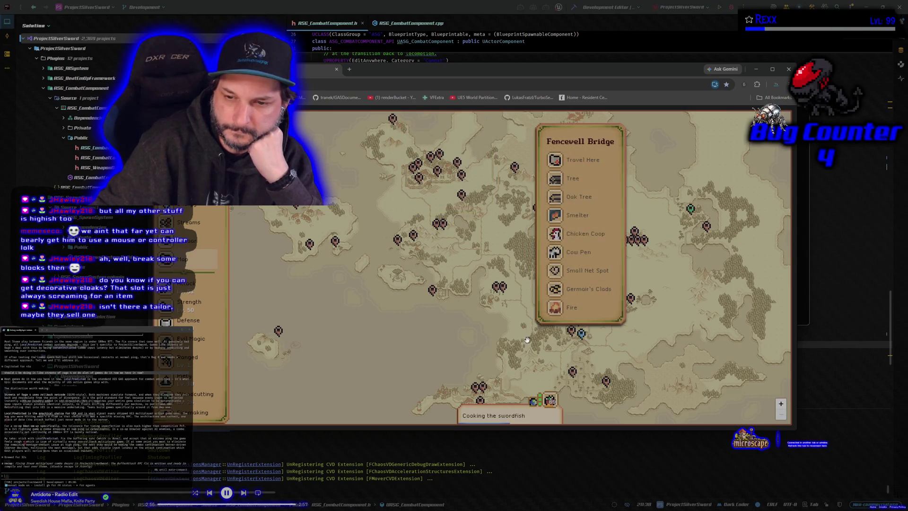
left_click(398, 241)
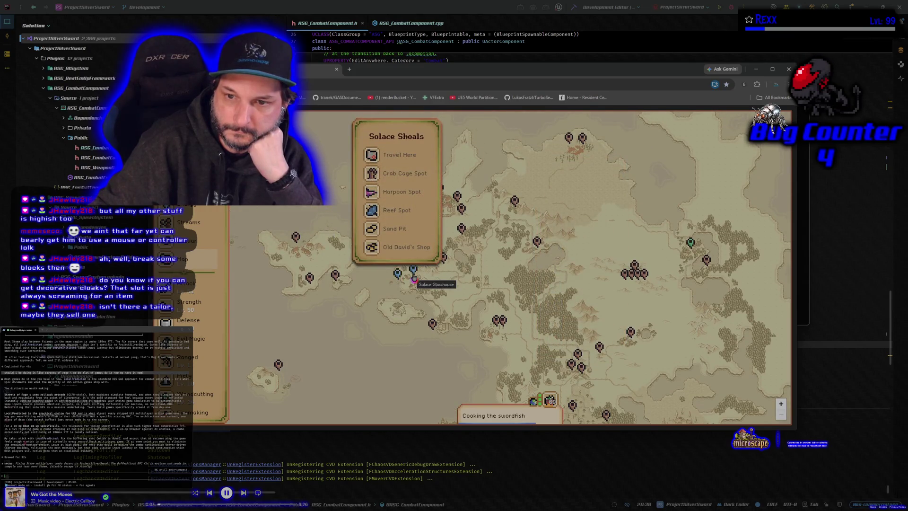
left_click(414, 278)
left_click(399, 278)
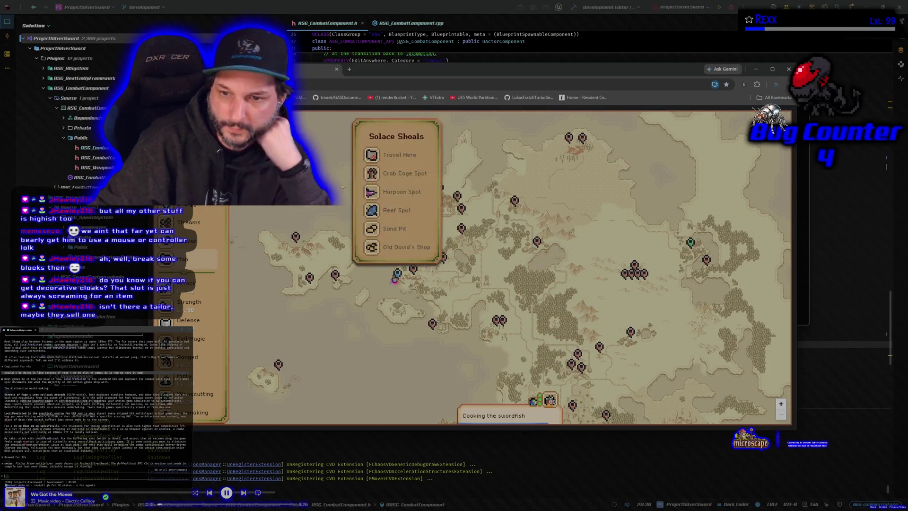
left_click(437, 208)
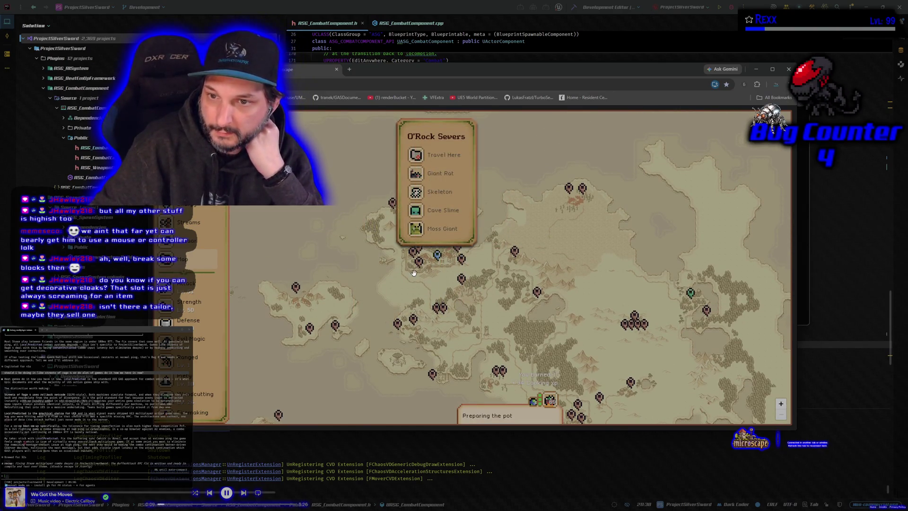
left_click(417, 267)
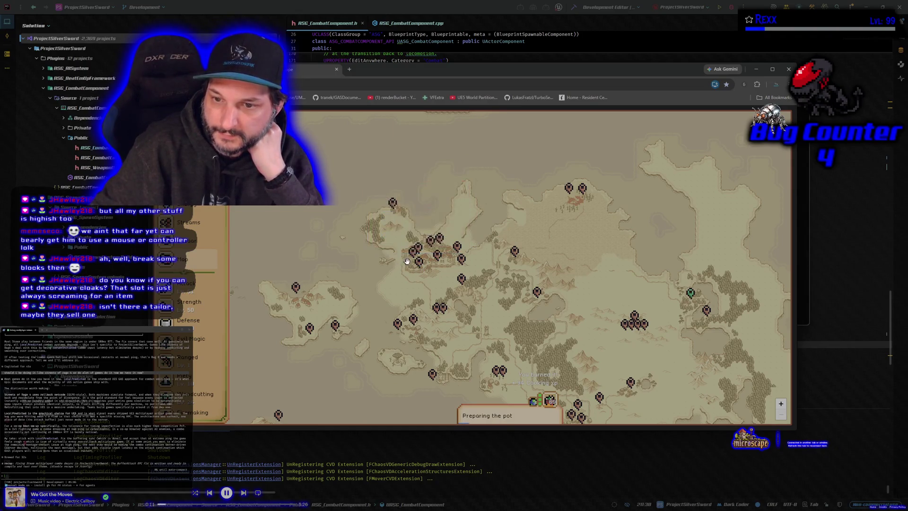
left_click(411, 257)
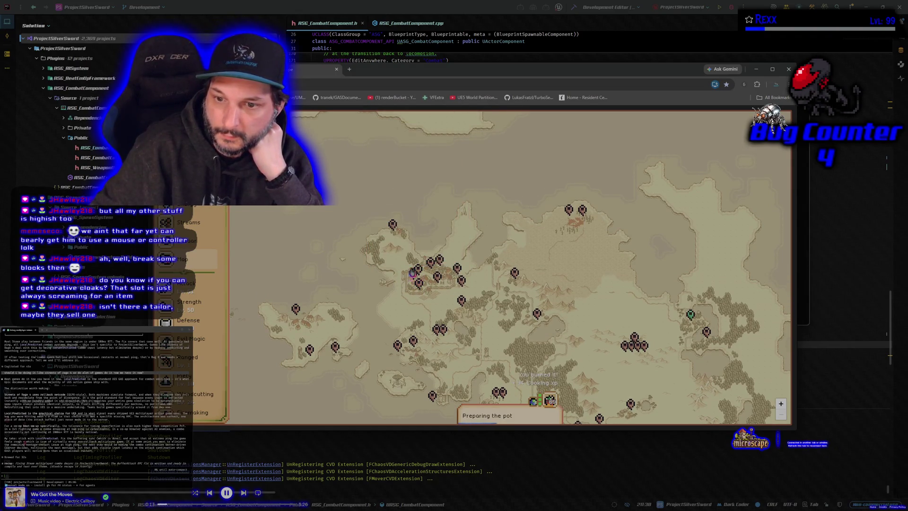
left_click(413, 270)
left_click(409, 212)
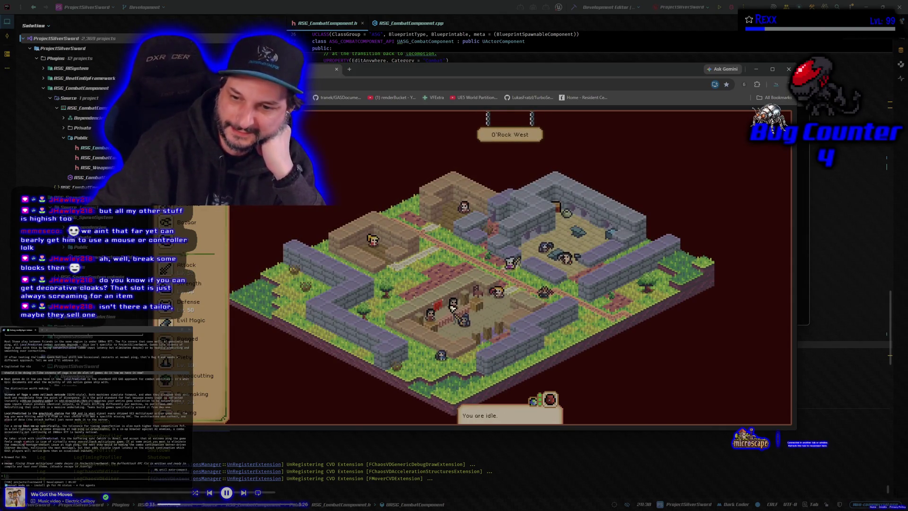
- Talk to Joan and scroll her shop's Buy Items list of outfits
left_click(373, 239)
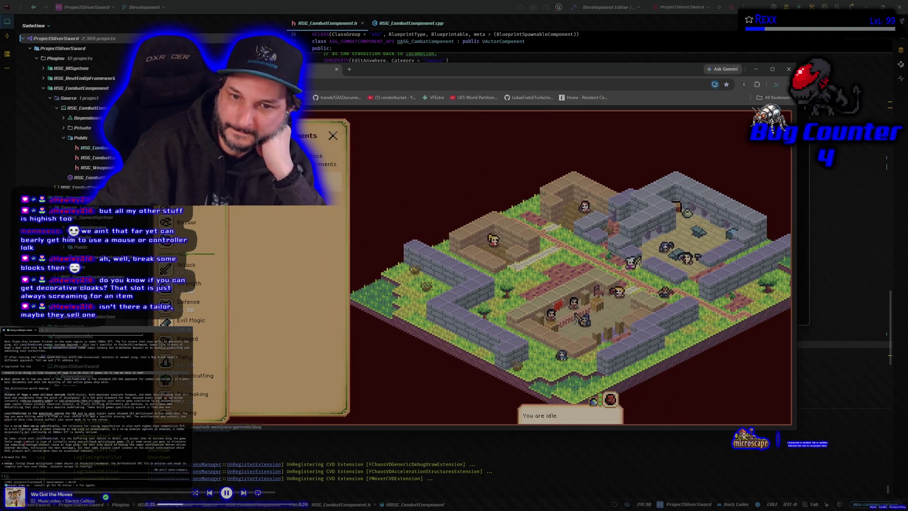
scroll(300, 212, "down", 2)
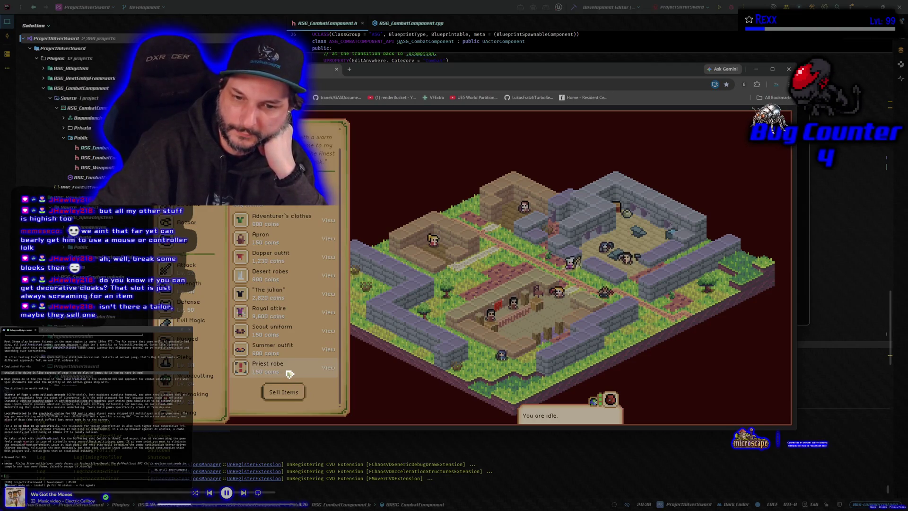
- Try buying the Desert robes, dismiss the notice, and peek at the arrows shop before closing it
left_click(282, 276)
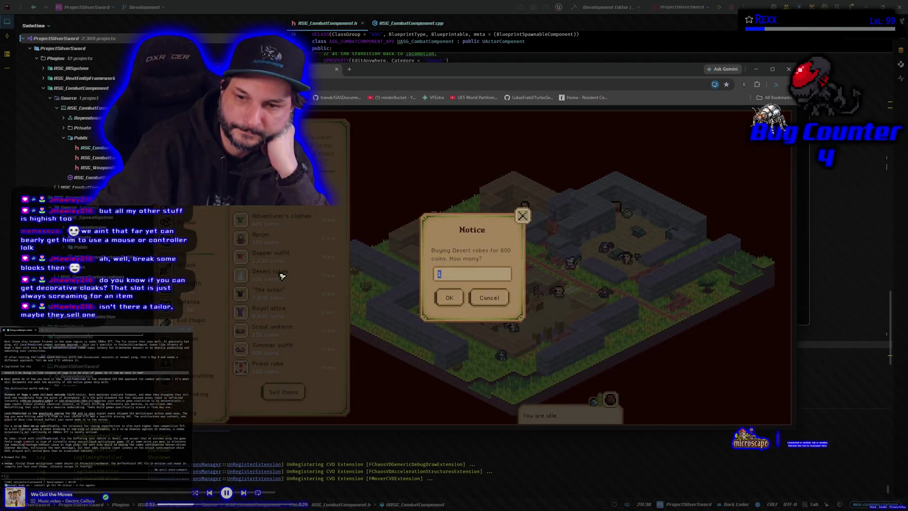
left_click(489, 297)
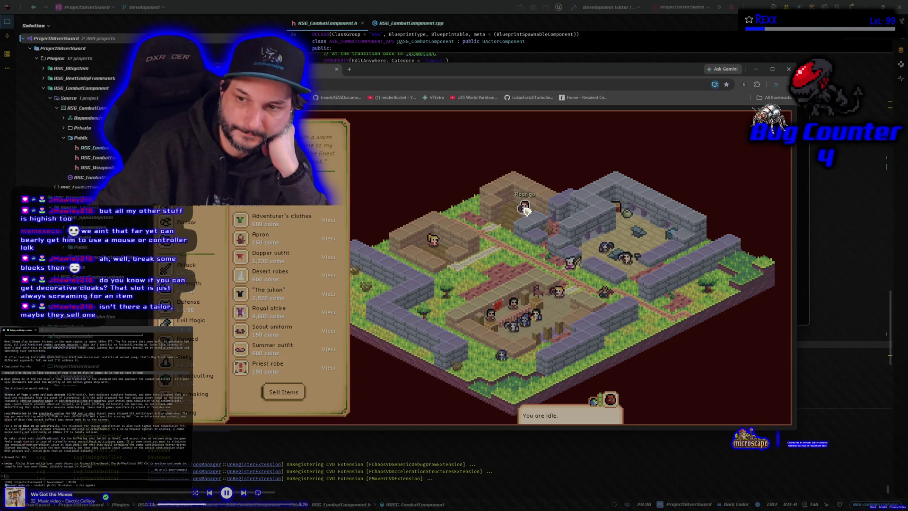
left_click(333, 180)
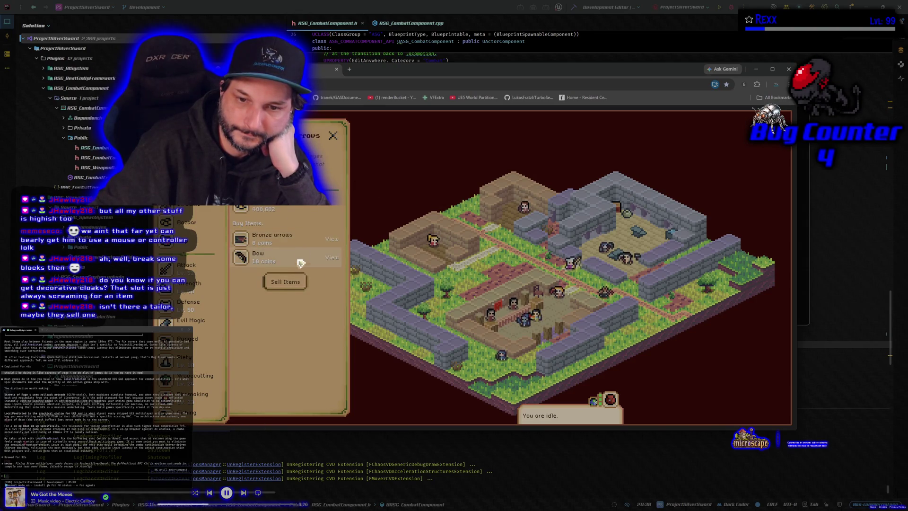
left_click(333, 136)
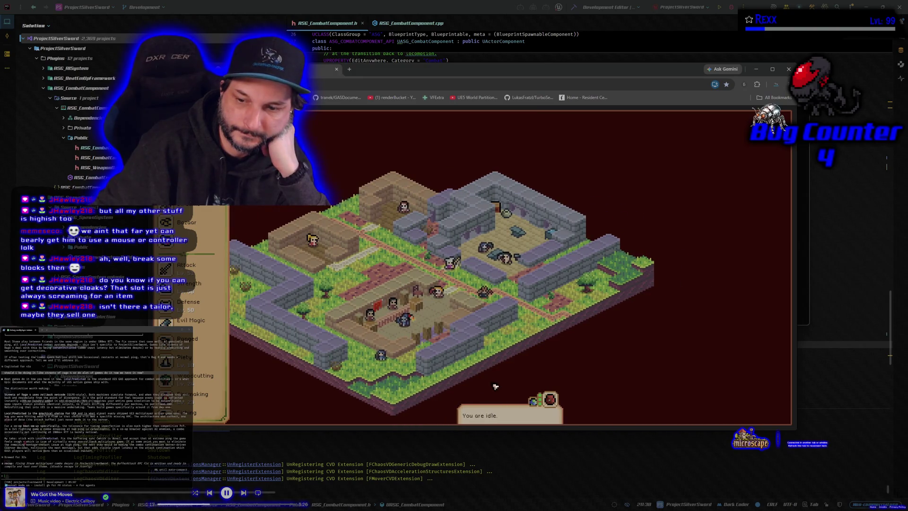
scroll(191, 259, "down", 3)
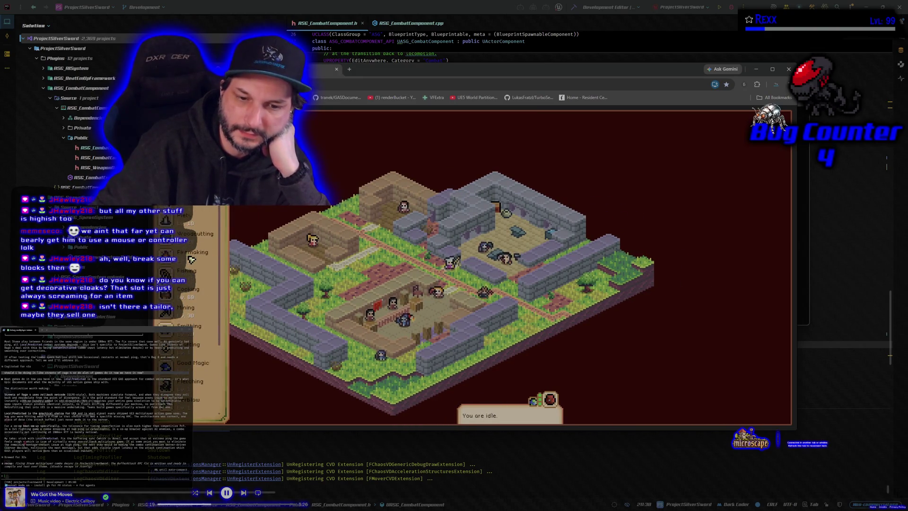
- Open the Cooking skill list and select the Swordfish recipe
left_click(191, 259)
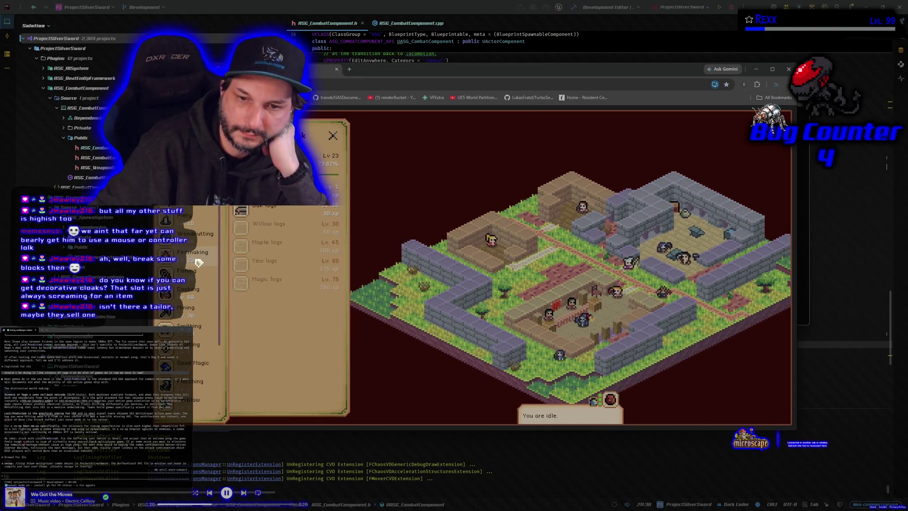
left_click(196, 301)
scroll(249, 308, "down", 5)
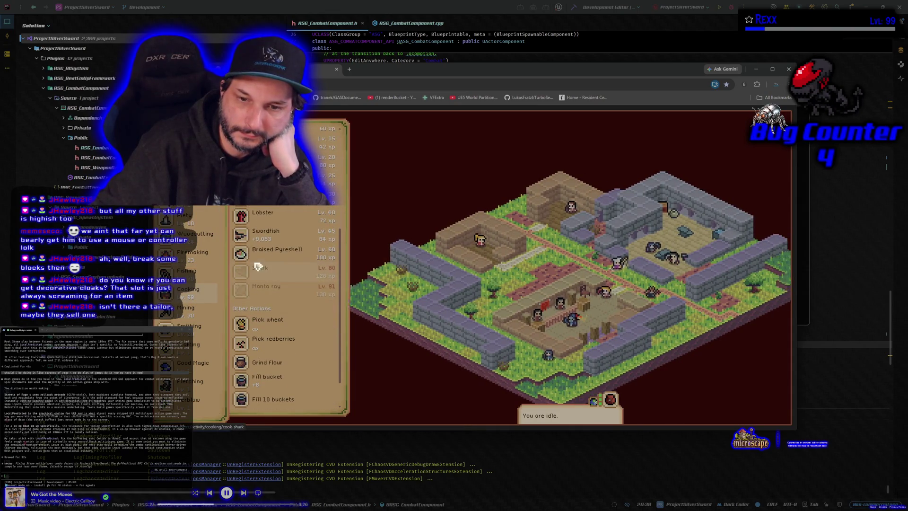
scroll(256, 293, "up", 3)
scroll(268, 276, "down", 3)
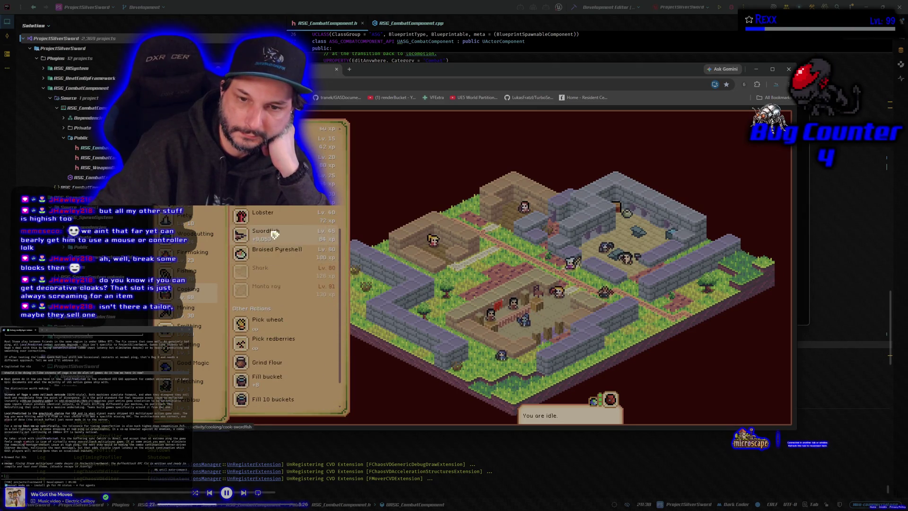
left_click(265, 234)
- Start cooking swordfish at the Drymor Village fire, then open a blank browser tab
left_click(301, 359)
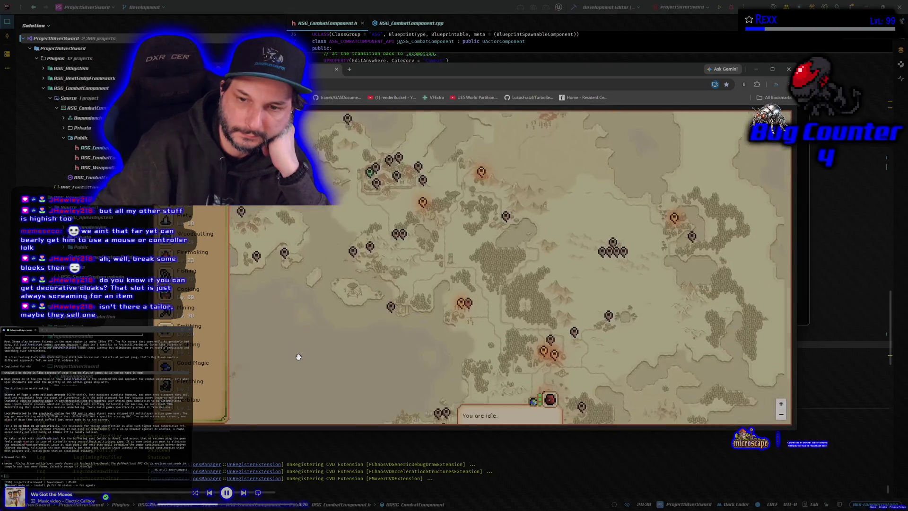
left_click(497, 268)
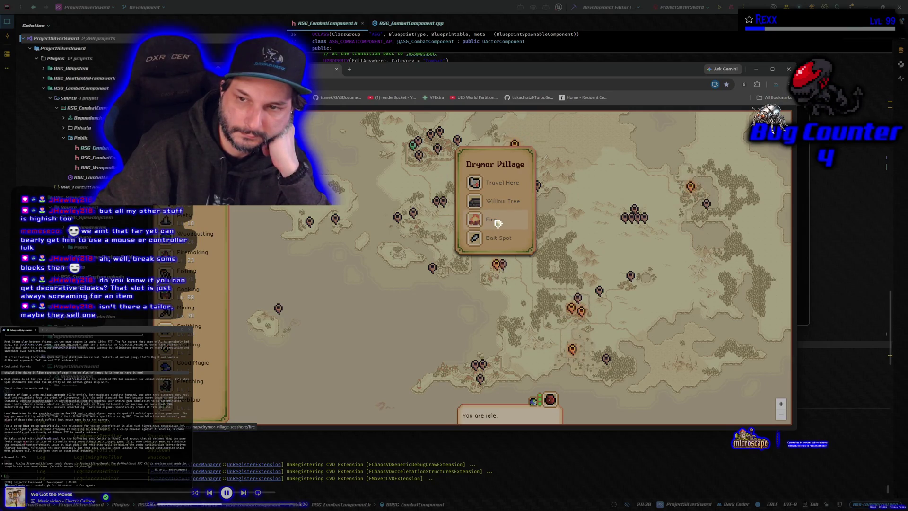
left_click(498, 223)
scroll(302, 320, "down", 1)
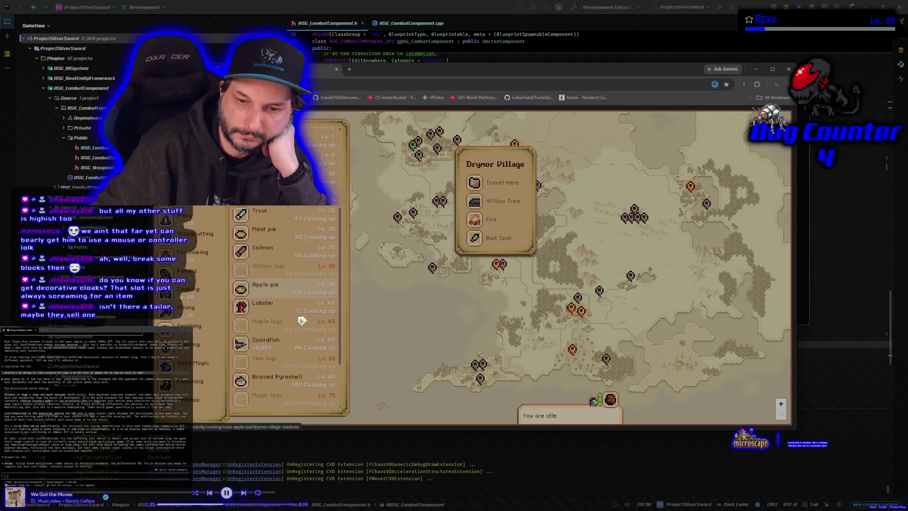
scroll(301, 320, "down", 2)
left_click(279, 271)
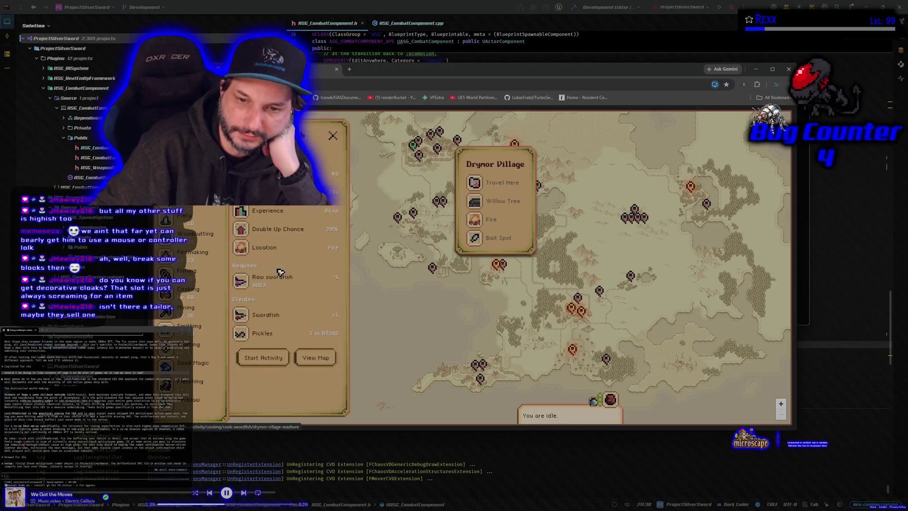
left_click(273, 364)
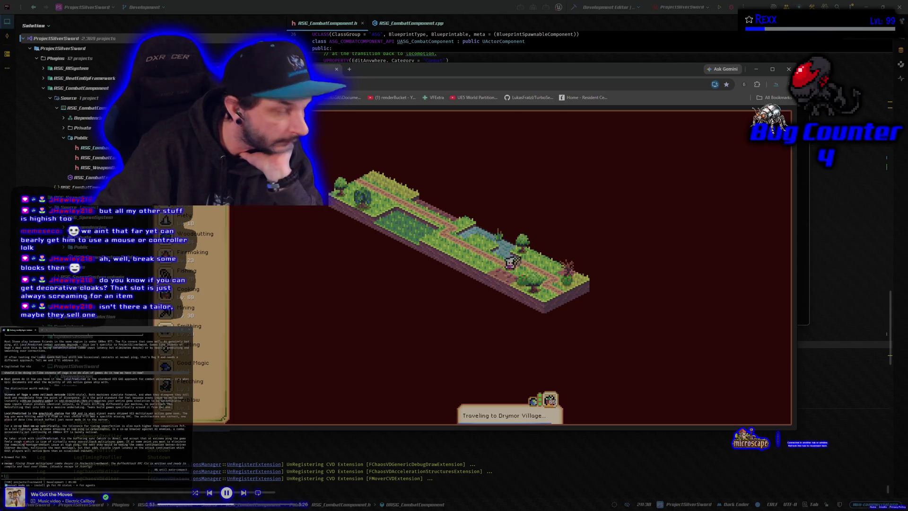
left_click(350, 69)
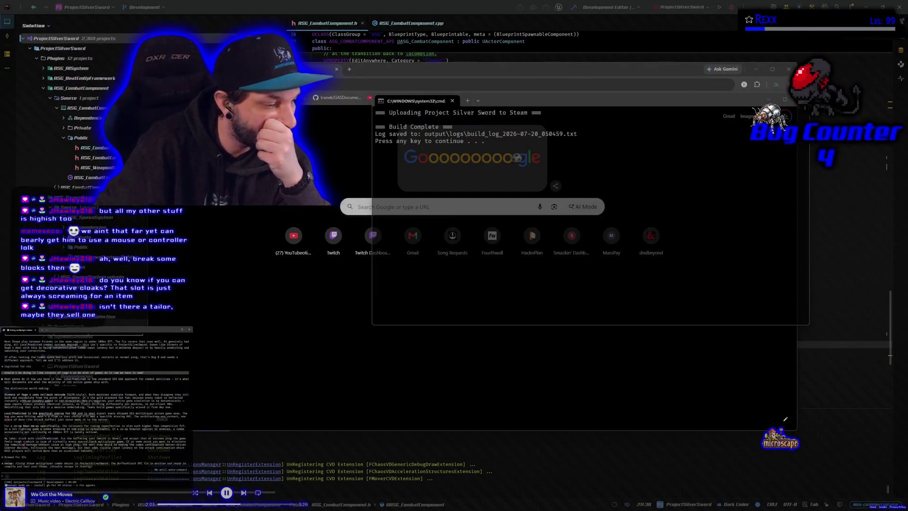
- Dismiss the finished build console, minimise Chrome, and switch Steam to its Library
key("Return")
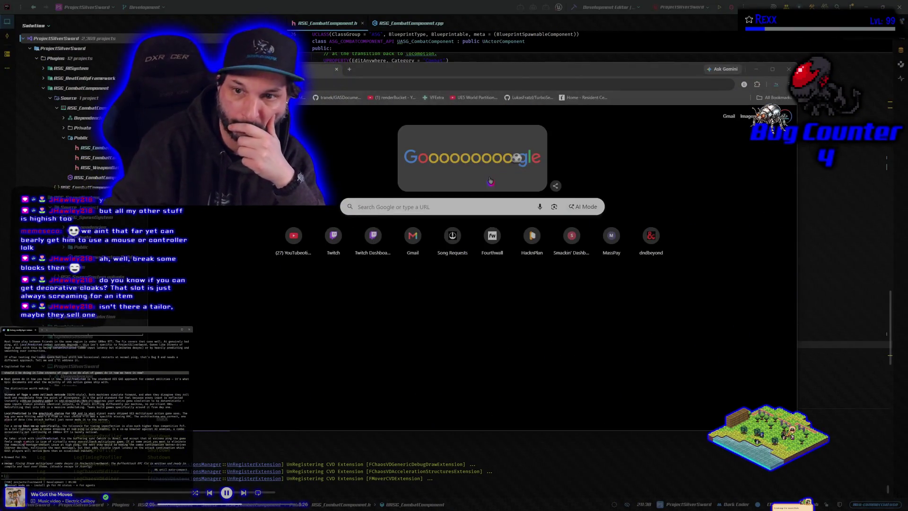
left_click(438, 58)
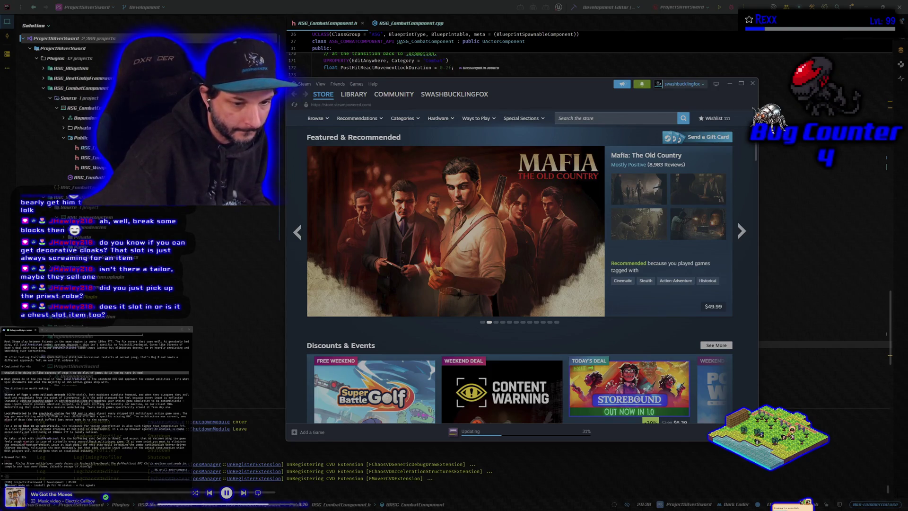
left_click(352, 95)
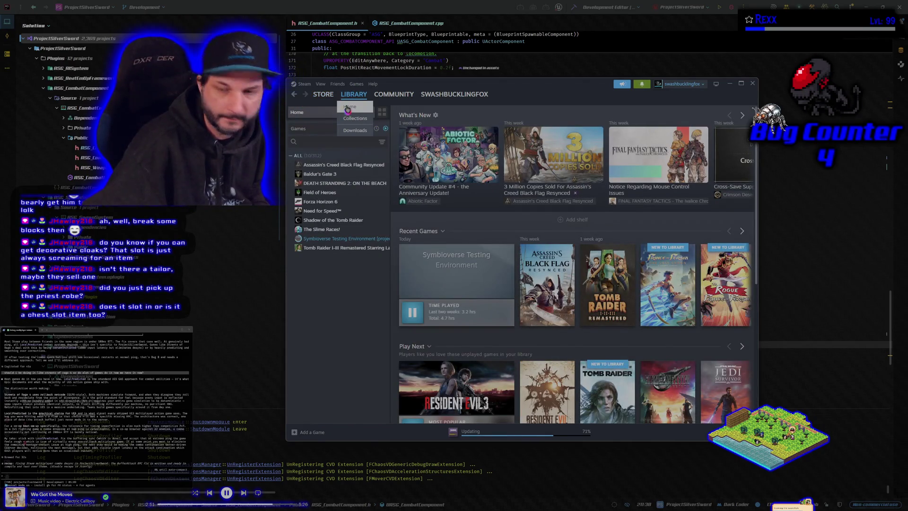
- Select Symbioverse Testing Environment in the Steam library, then Alt+Tab back to Microscape
left_click(342, 239)
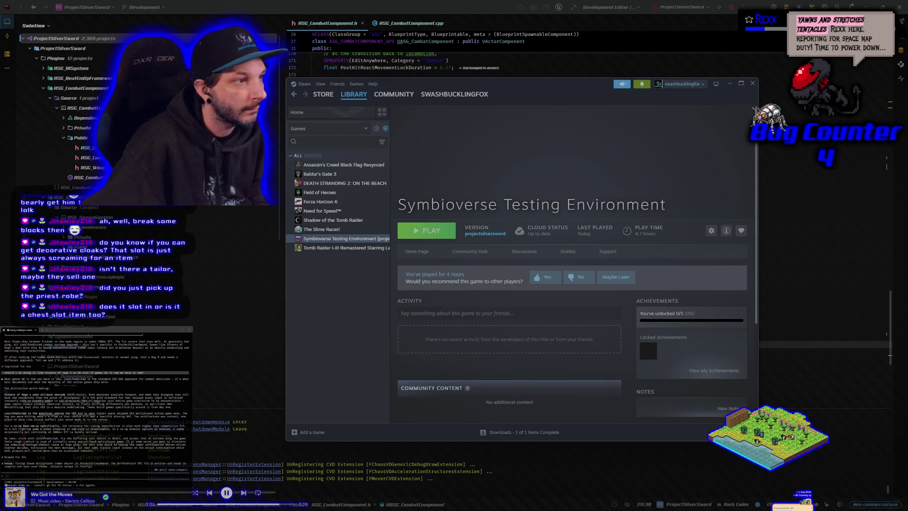
key("alt+Tab")
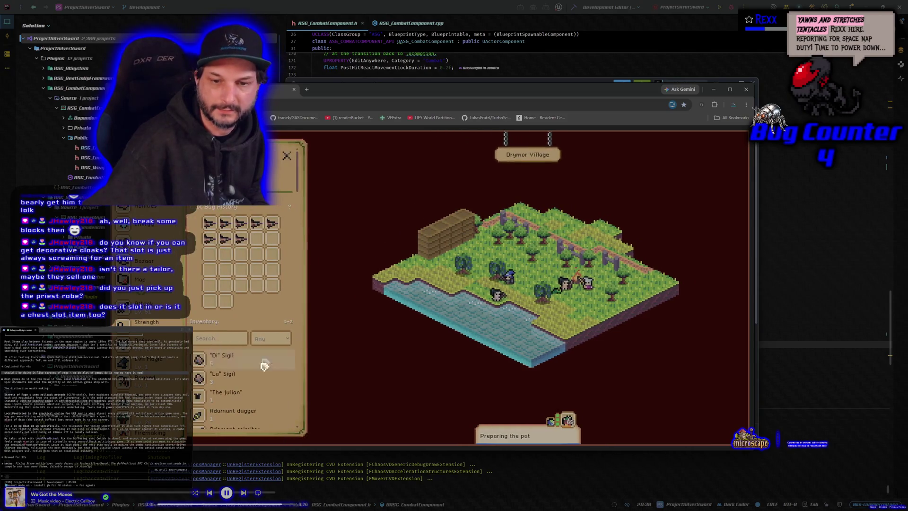
- Inspect the Priest robe and its Thick Skin prayer, then close the details panel
scroll(263, 392, "down", 5)
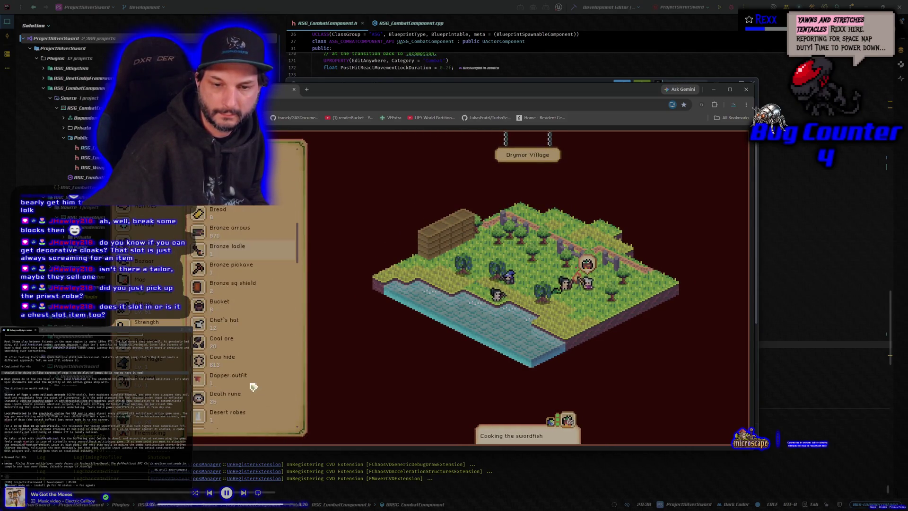
scroll(249, 379, "down", 2)
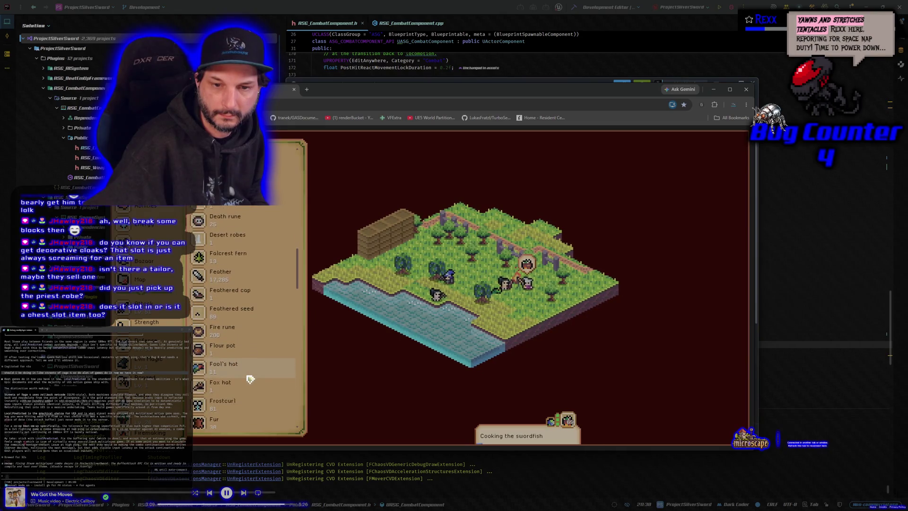
scroll(249, 373, "down", 10)
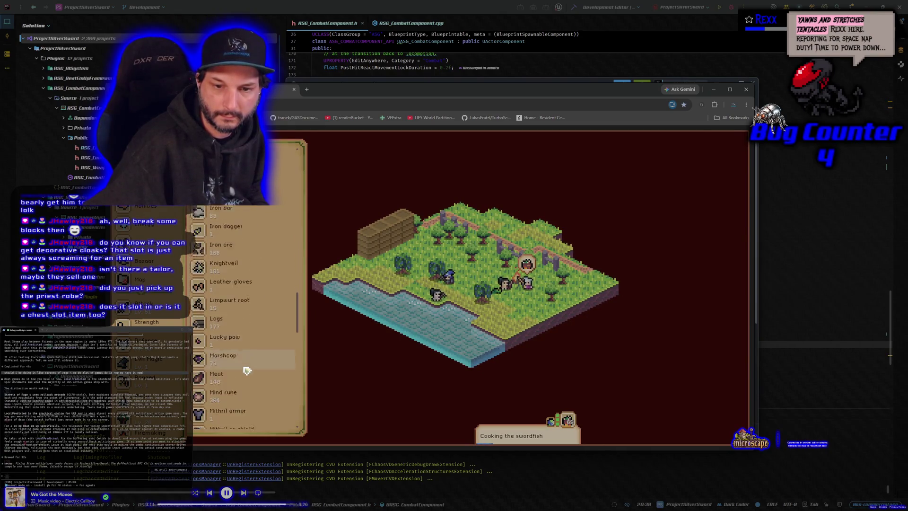
scroll(245, 365, "down", 3)
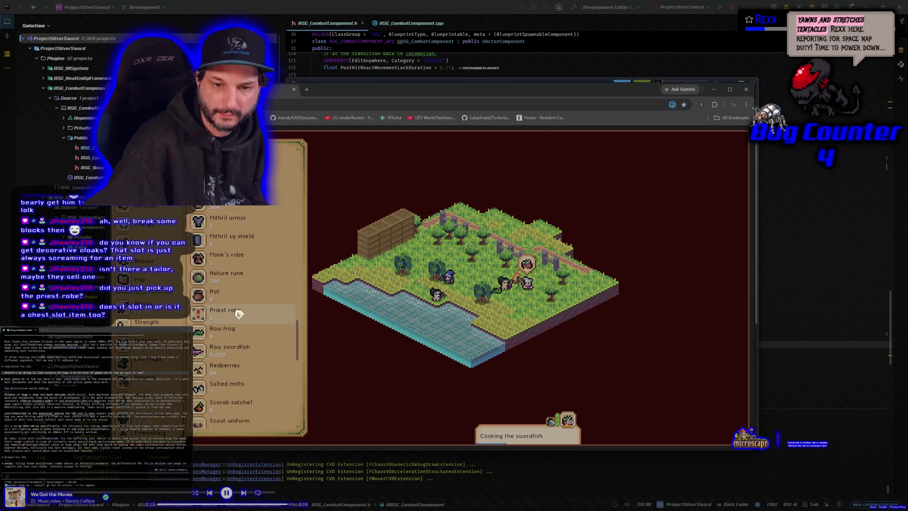
left_click(239, 321)
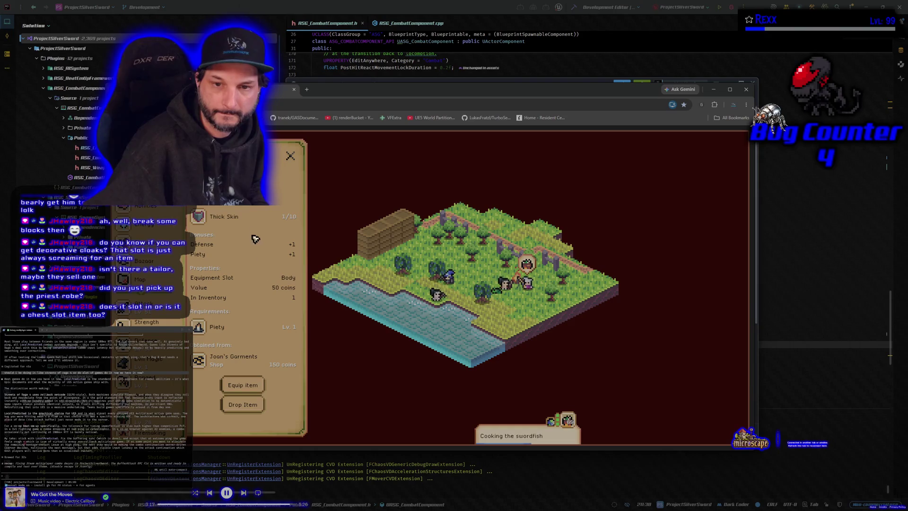
left_click(248, 216)
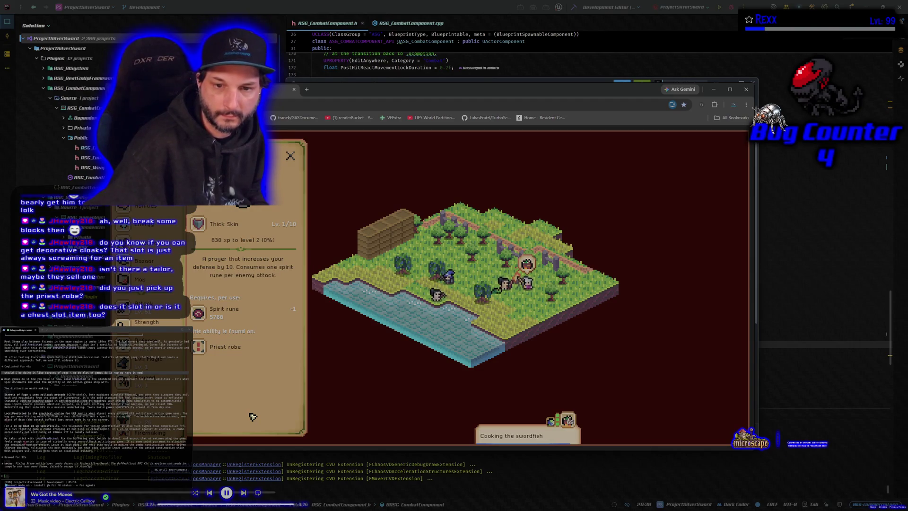
left_click(290, 156)
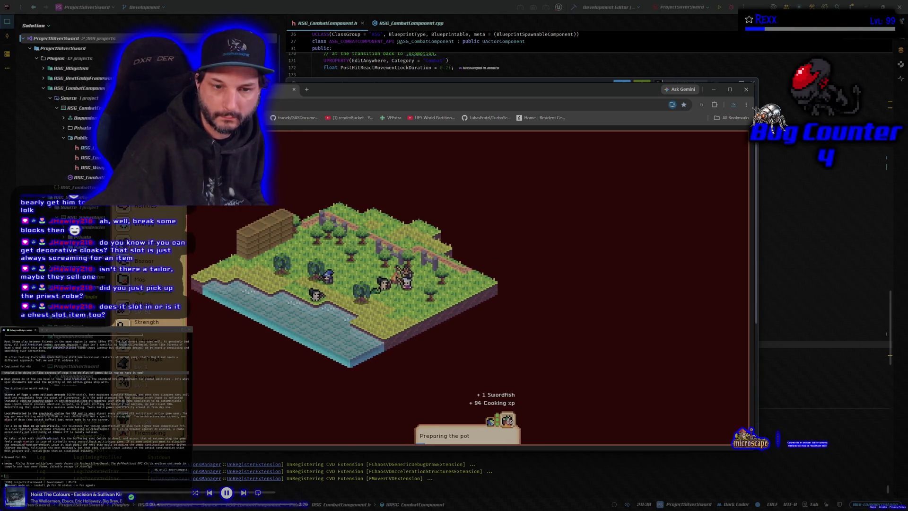
- Reopen the inventory, view a body-slot item's details, and return to the full list
left_click(290, 156)
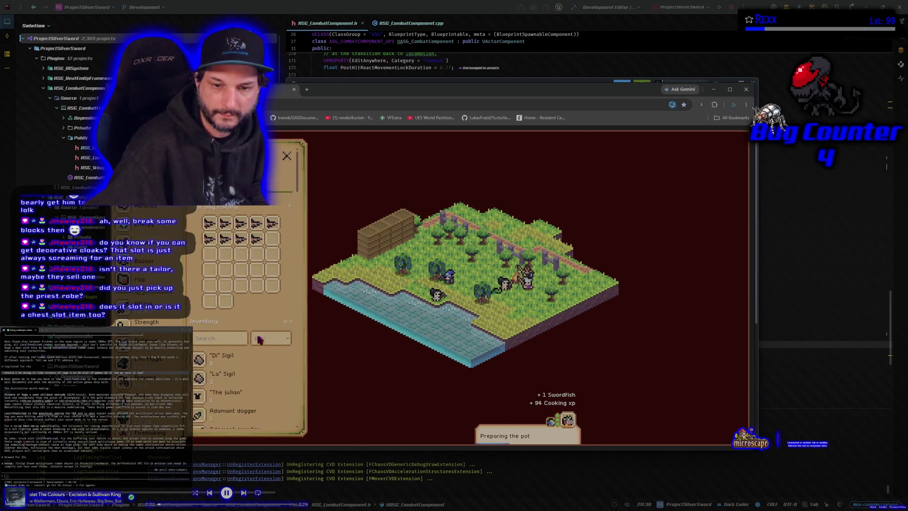
scroll(239, 354, "down", 5)
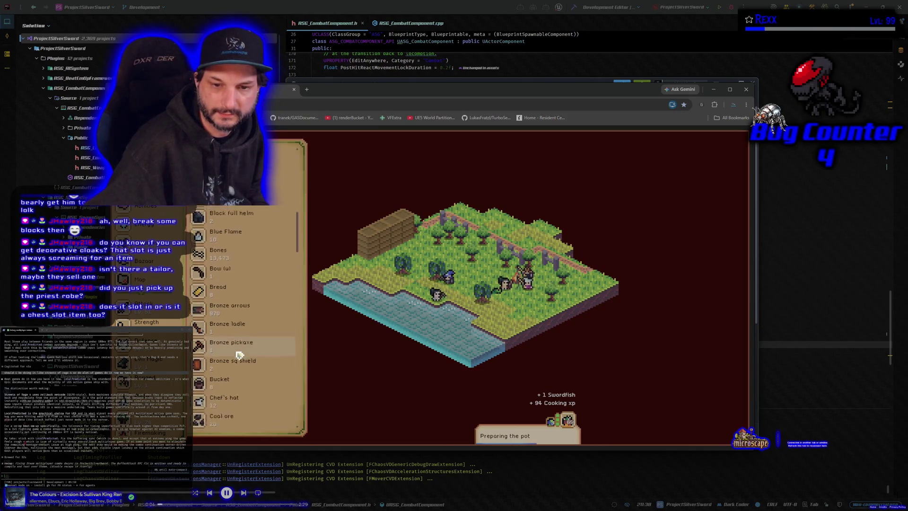
scroll(240, 352, "down", 3)
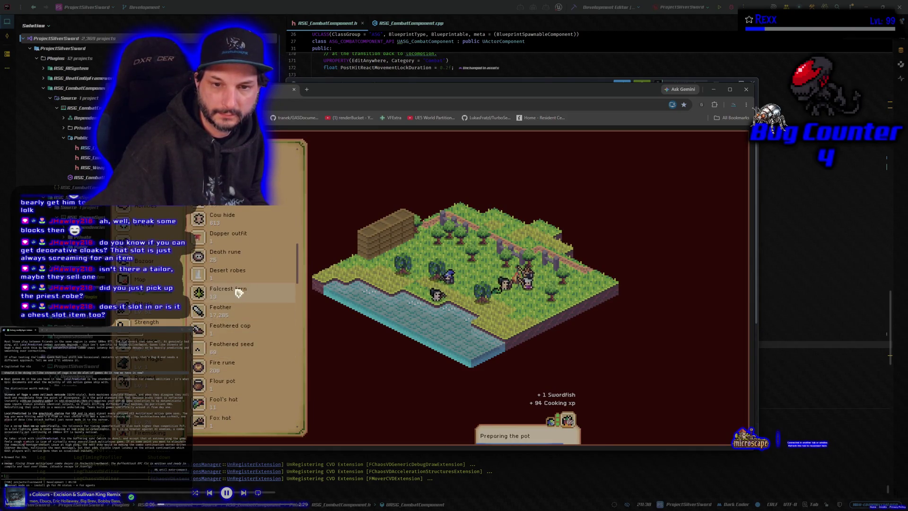
left_click(234, 239)
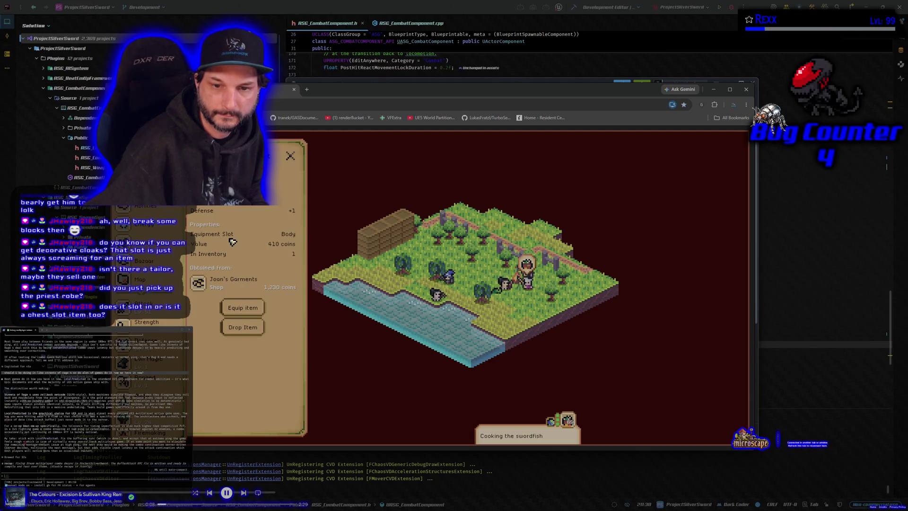
left_click(198, 283)
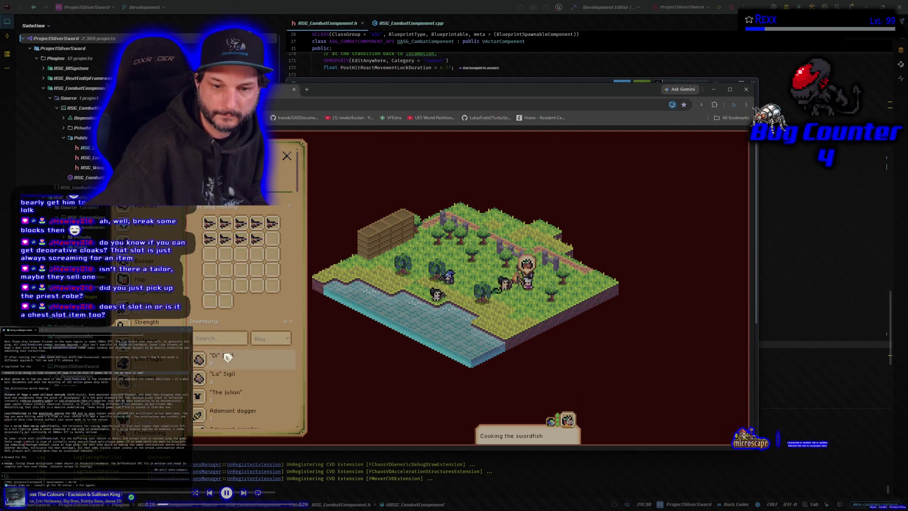
left_click(208, 359)
- Scroll down the inventory and open the Monk's robe details
scroll(228, 389, "down", 6)
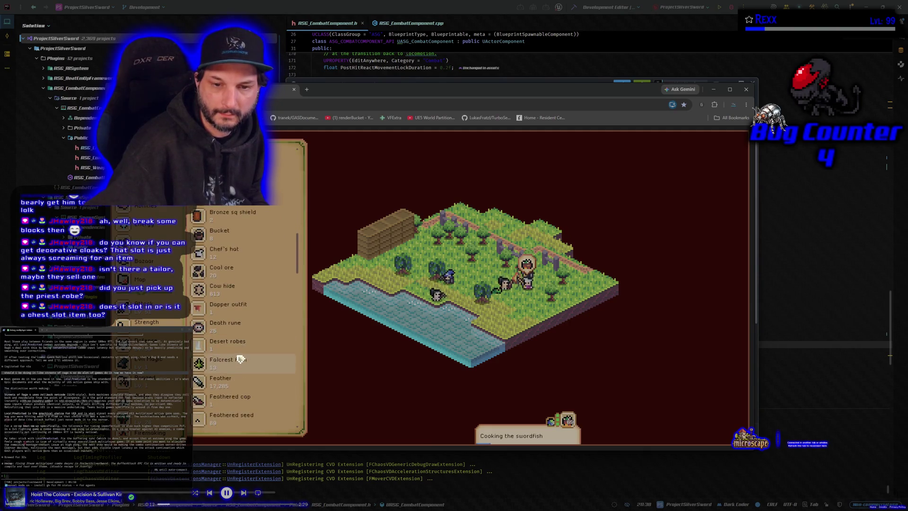
scroll(241, 359, "down", 5)
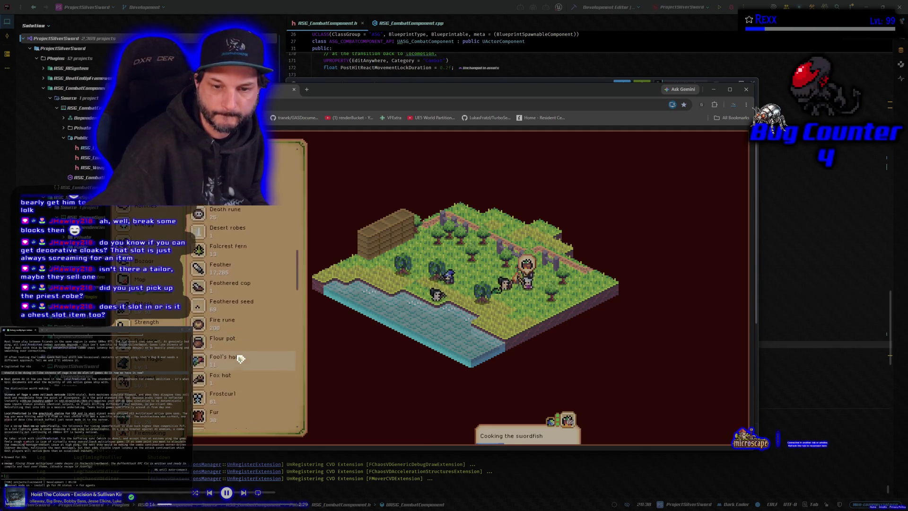
scroll(240, 359, "down", 5)
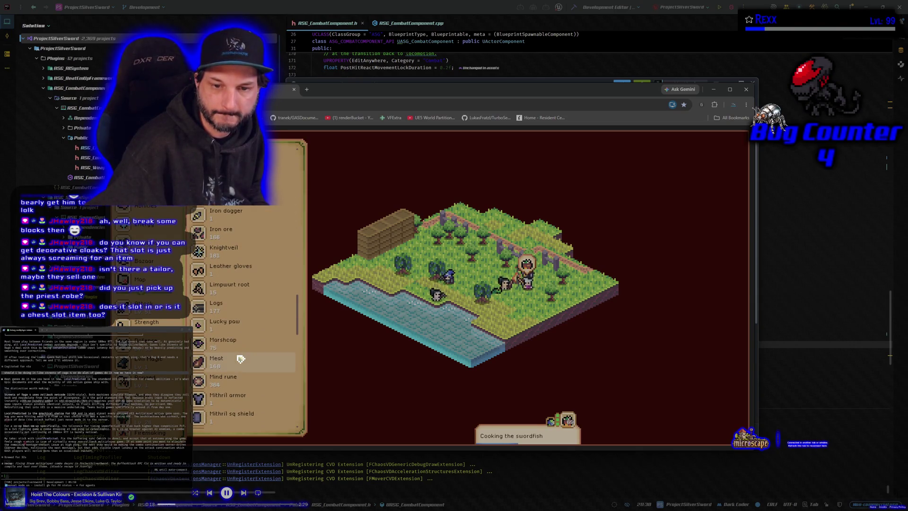
scroll(240, 358, "down", 5)
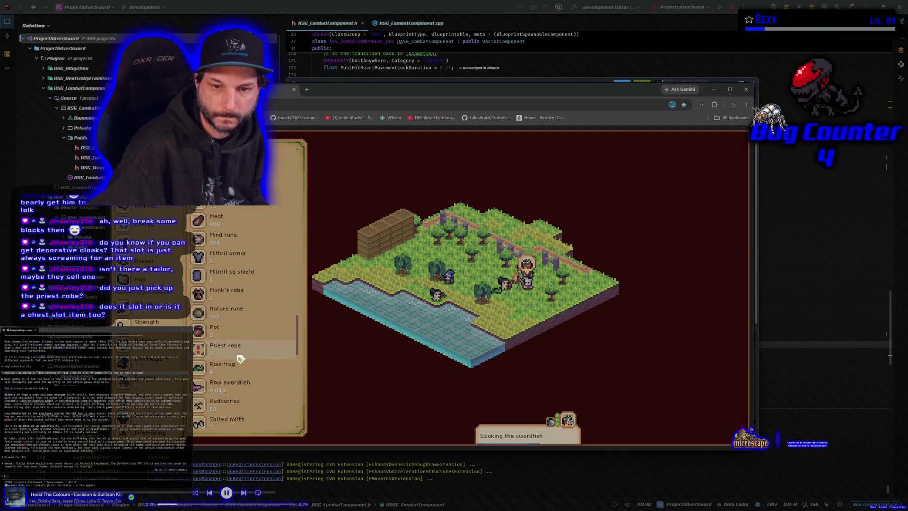
left_click(228, 298)
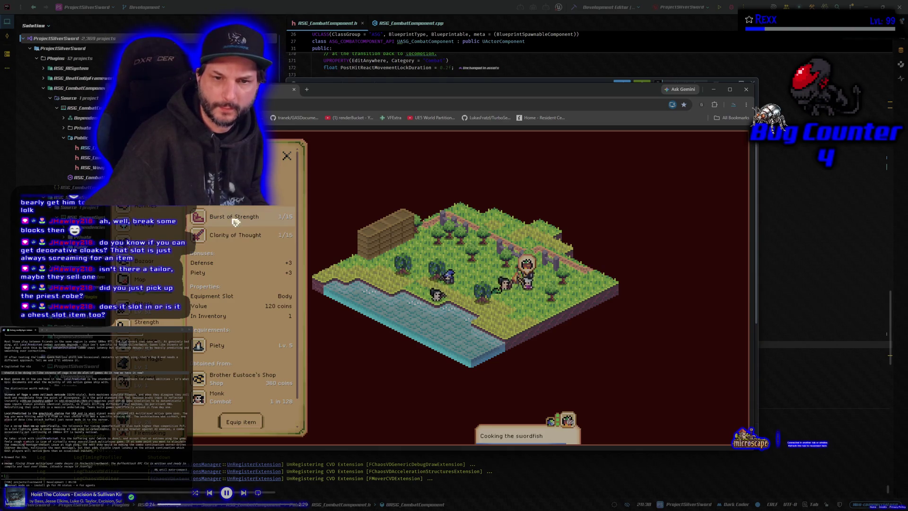
left_click(236, 236)
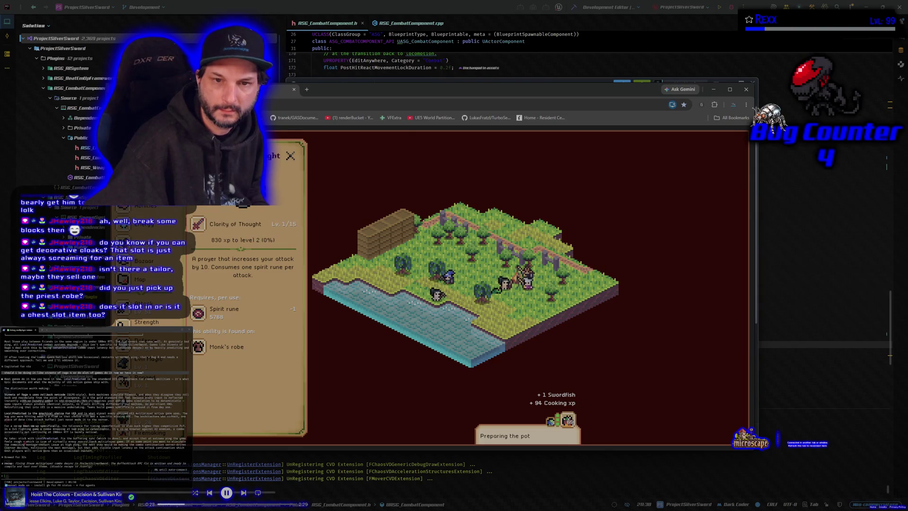
left_click(235, 215)
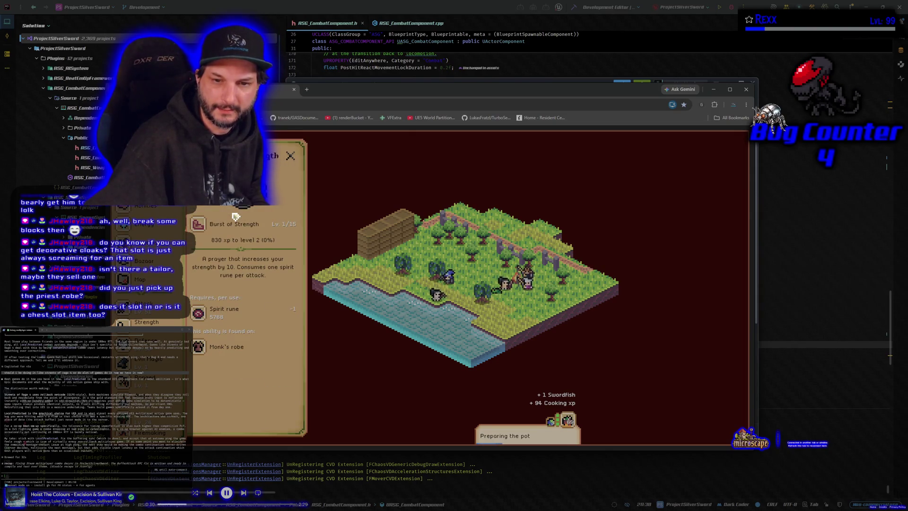
left_click(226, 346)
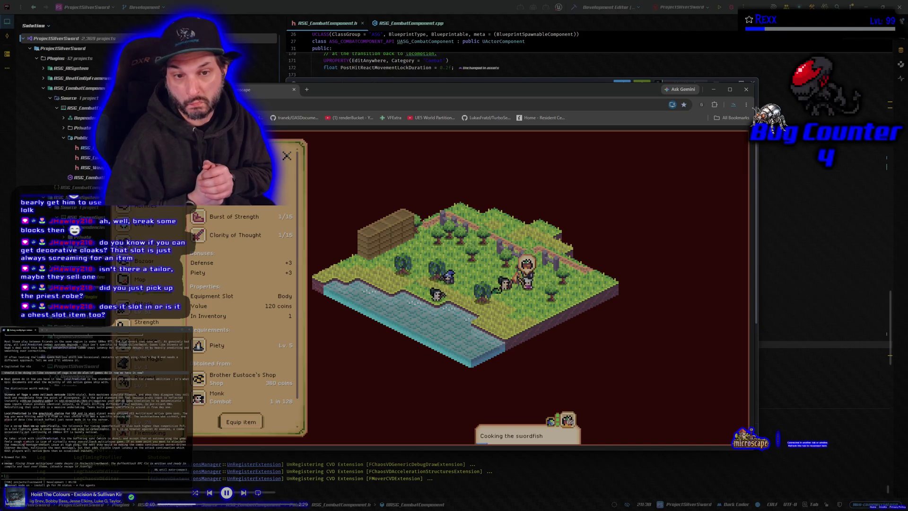
left_click(286, 156)
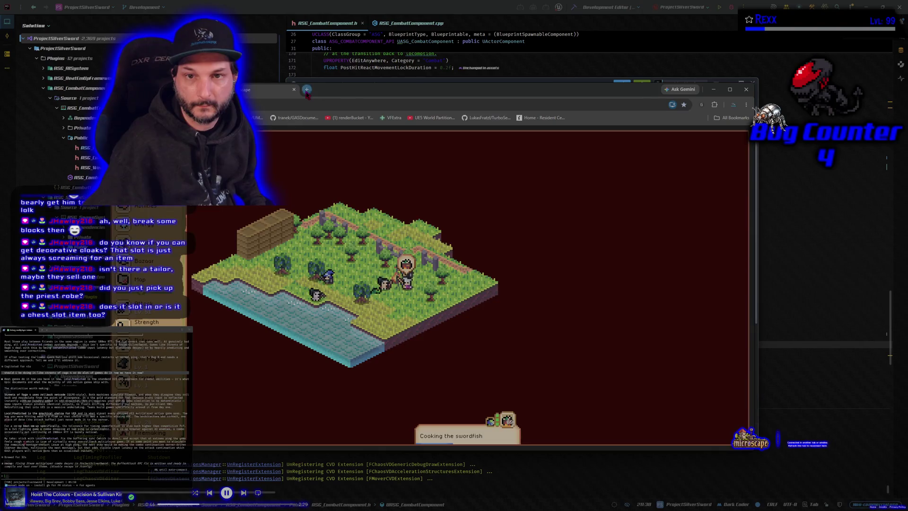
- Close the Microscape game tab and shut the Chrome window with Ctrl+W
left_click(307, 90)
left_click(295, 90)
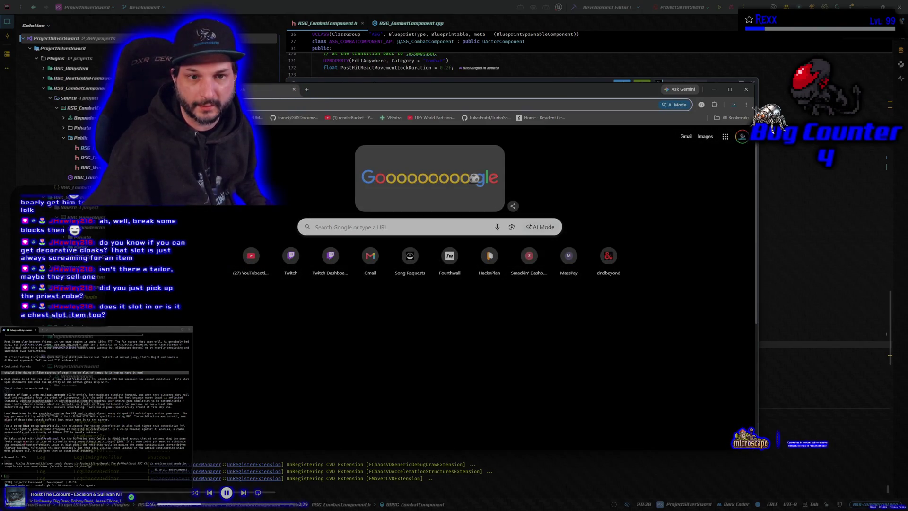
key("ctrl+w")
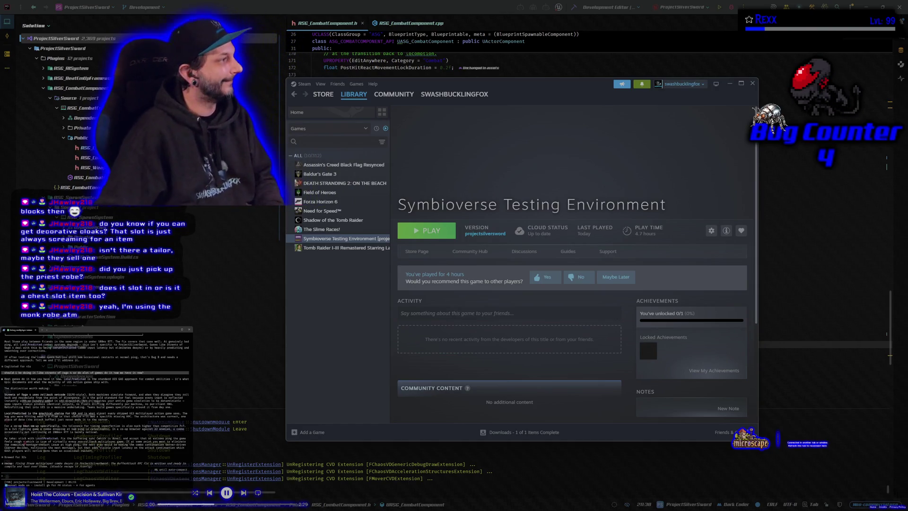
- Press PLAY on the Symbioverse Testing Environment library page
left_click(413, 237)
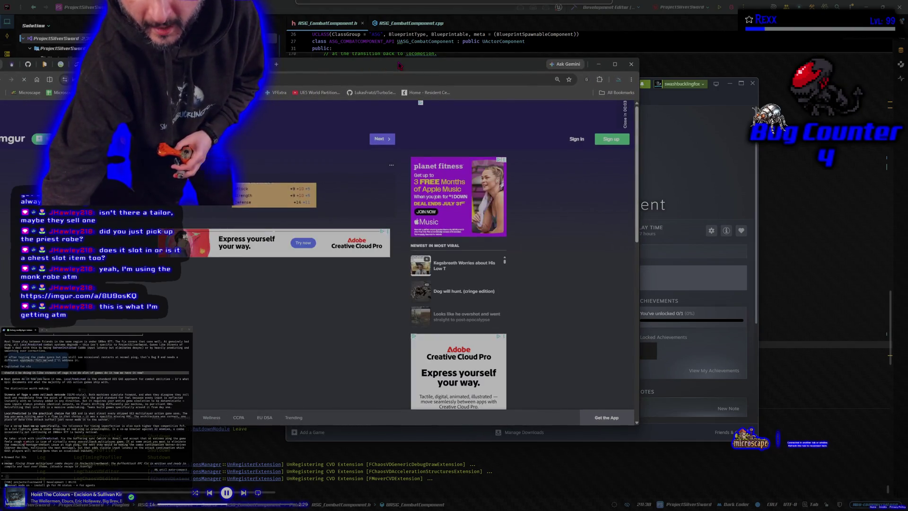
- Drag the Imgur browser window onto the other monitor
left_click_drag(399, 66, 0, 71)
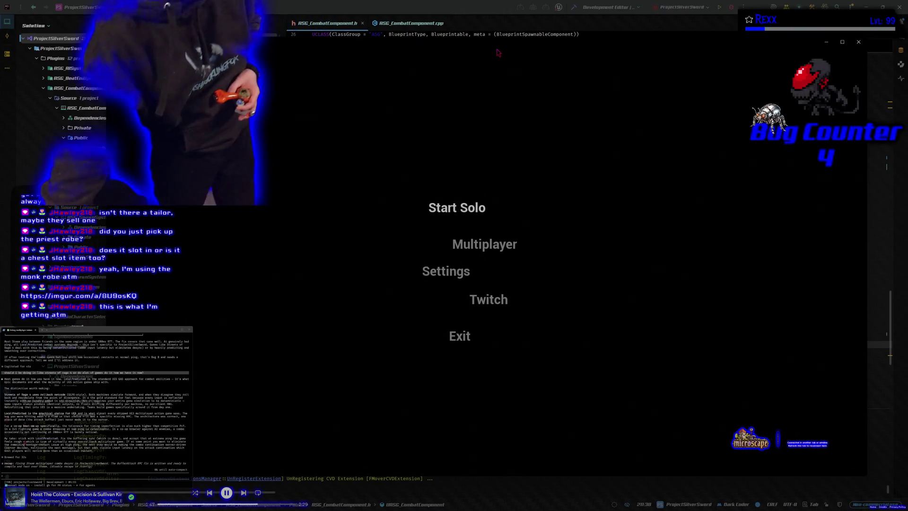
- Open Multiplayer, join the listed hosted session, and confirm the selected character
left_click(512, 242)
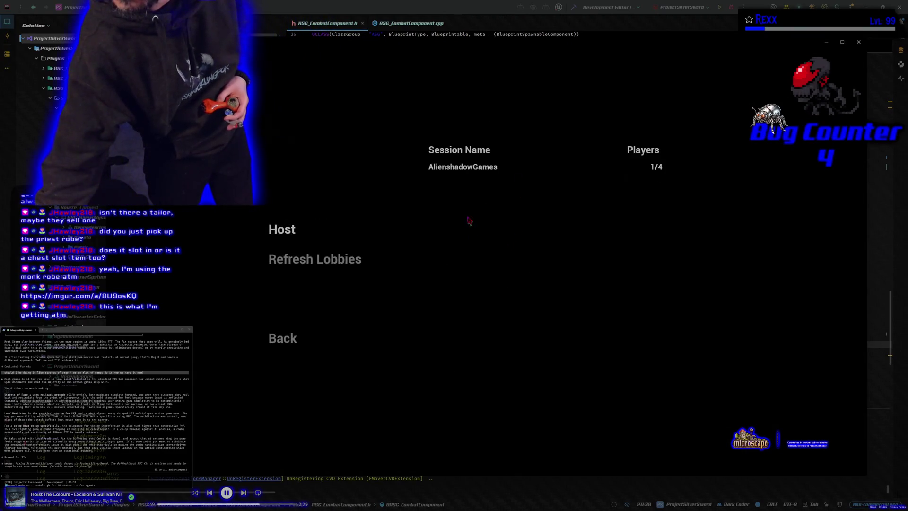
left_click(449, 168)
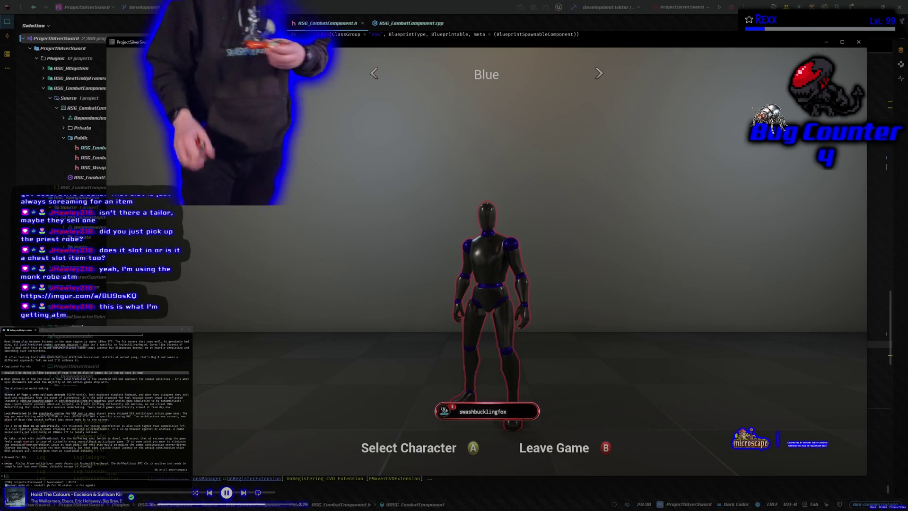
key("Return")
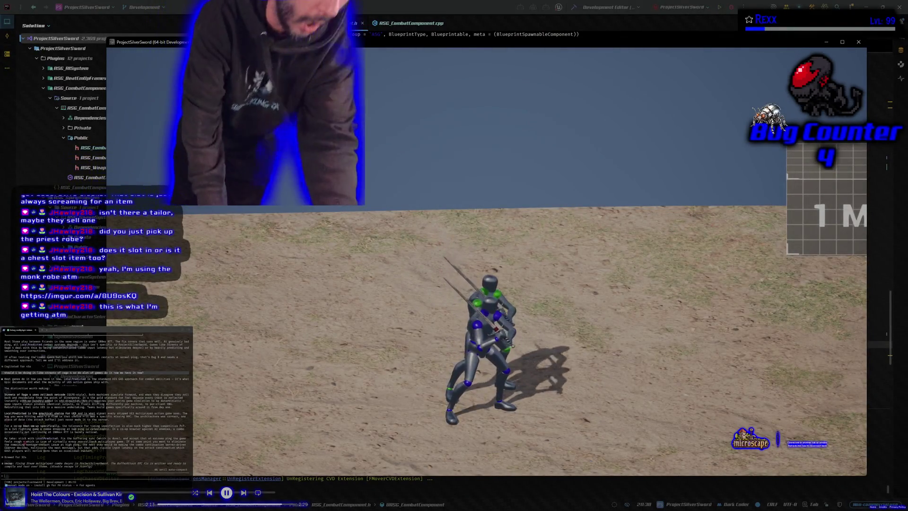
- Move the player character across the test arena
key("d")
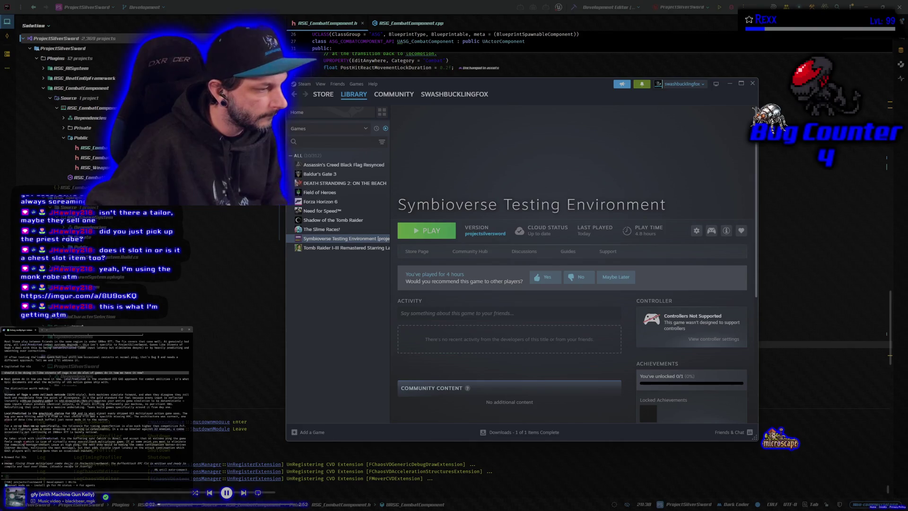
- Type a follow-up in the terminal assistant saying it is still seeing the same problem
type("still s")
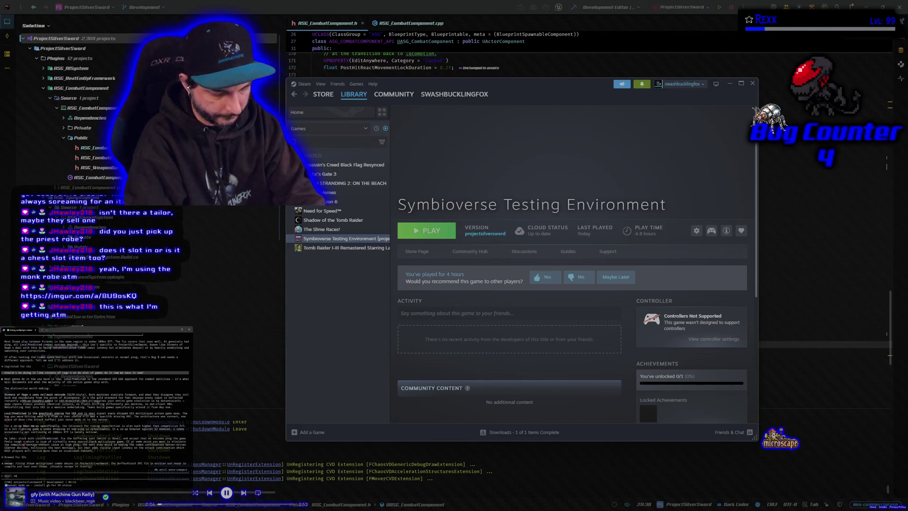
type("eeing the same a")
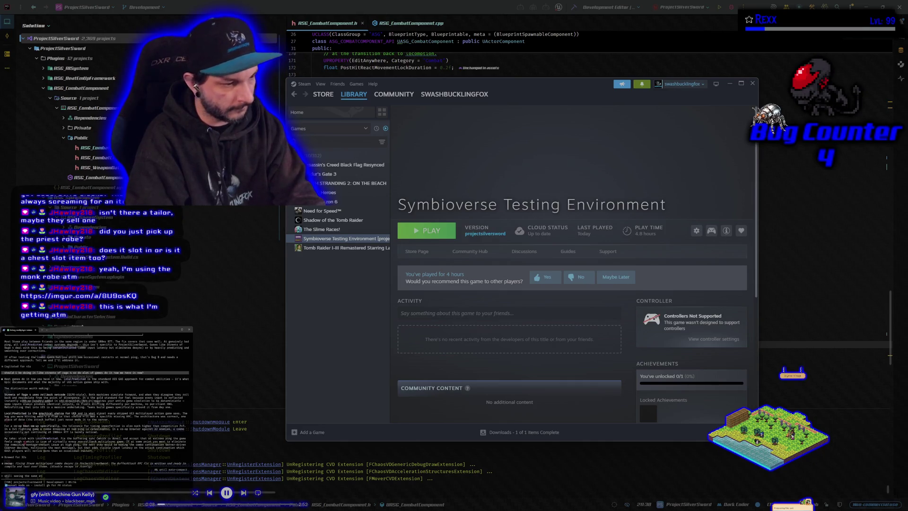
type("t")
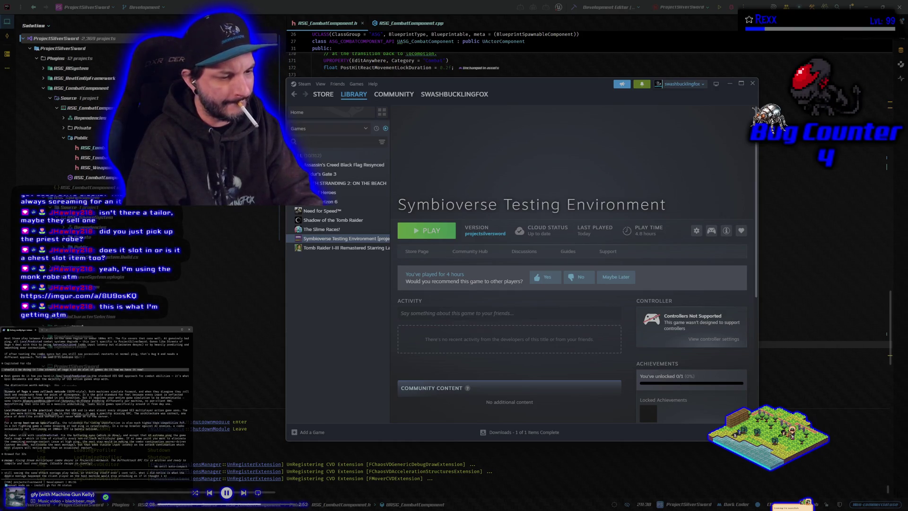
type("ing th")
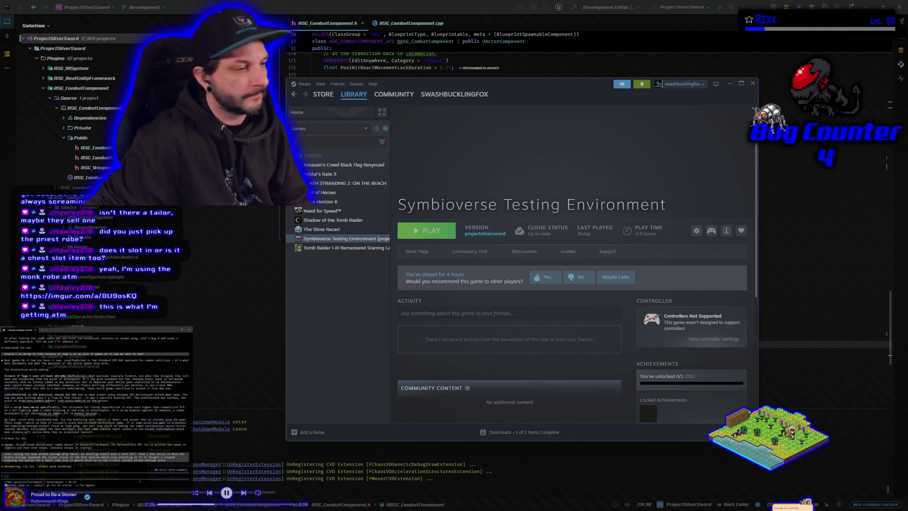
- Leave Steam and go back to the Unreal editor's Project Silver Sword
left_click(730, 14)
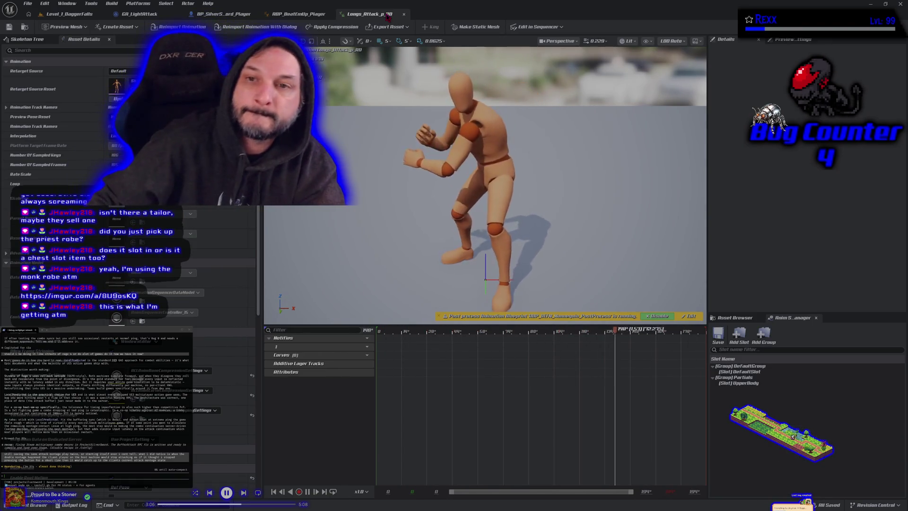
- Close the Longs_Attack animation tab to reveal the ABP_BeatEmUp_Player Event Graph
left_click(404, 14)
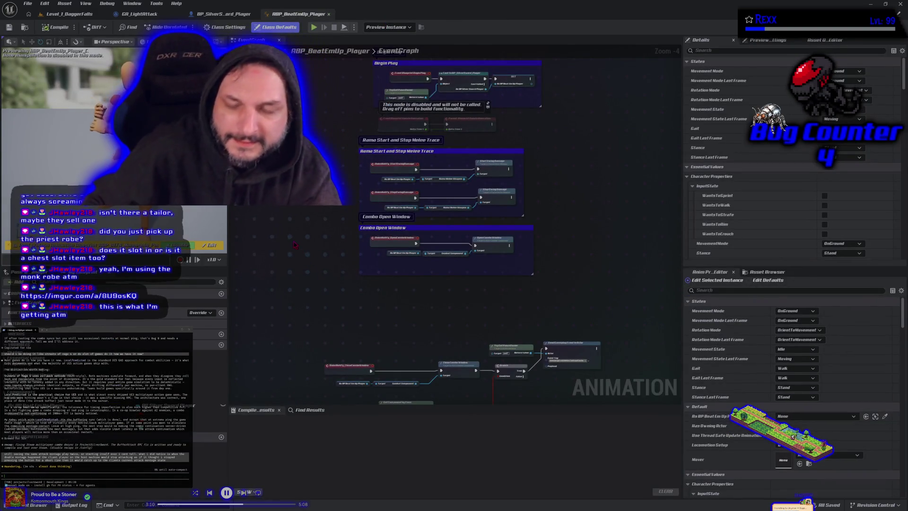
- Move through BP_SilverSword_Player to GA_LightAttack, going up from AI Motion Warping to its EventGraph
left_click_drag(310, 263, 288, 111)
scroll(425, 213, "up", 3)
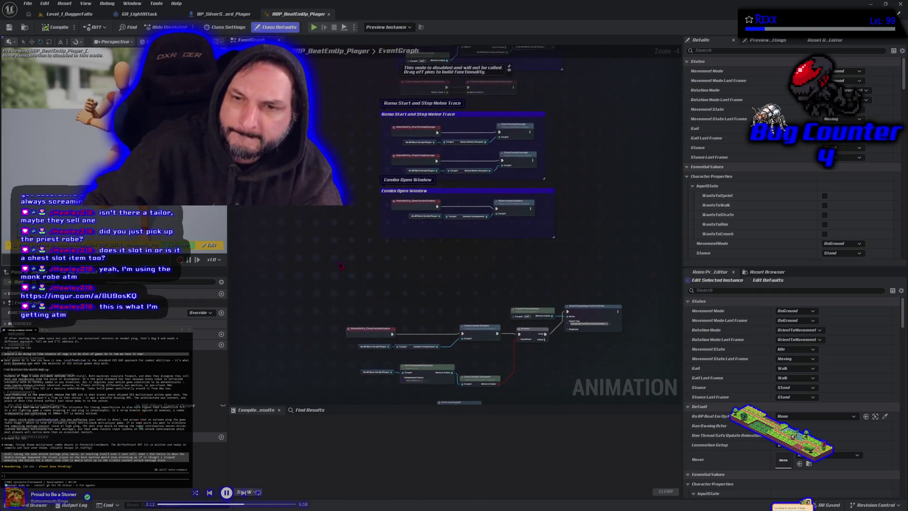
left_click(224, 14)
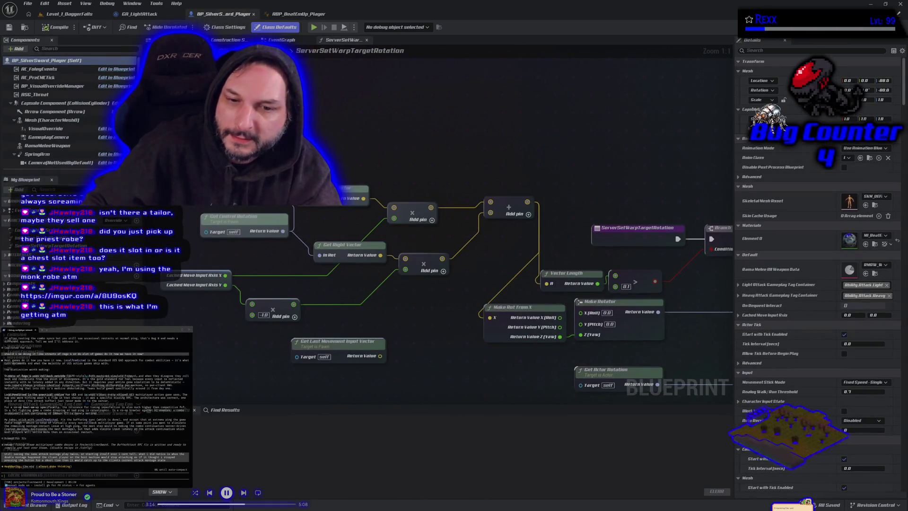
left_click(135, 15)
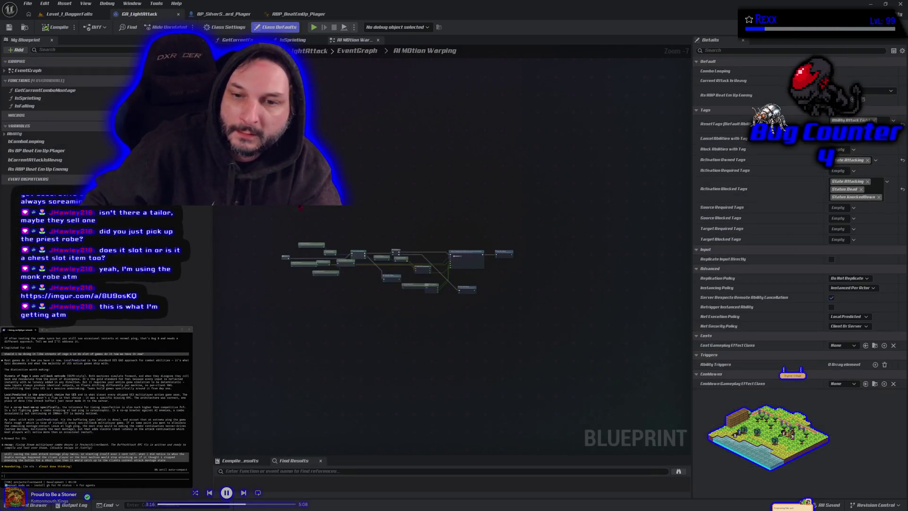
left_click(357, 51)
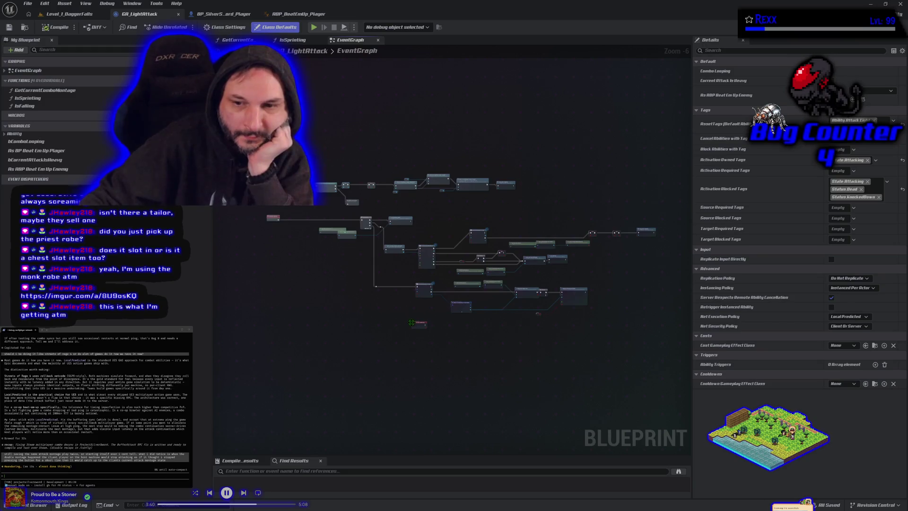
- Zoom and reposition the GA_LightAttack graph for a look, then switch to Level_1_DaggerFalls
scroll(411, 323, "up", 1)
scroll(365, 307, "up", 2)
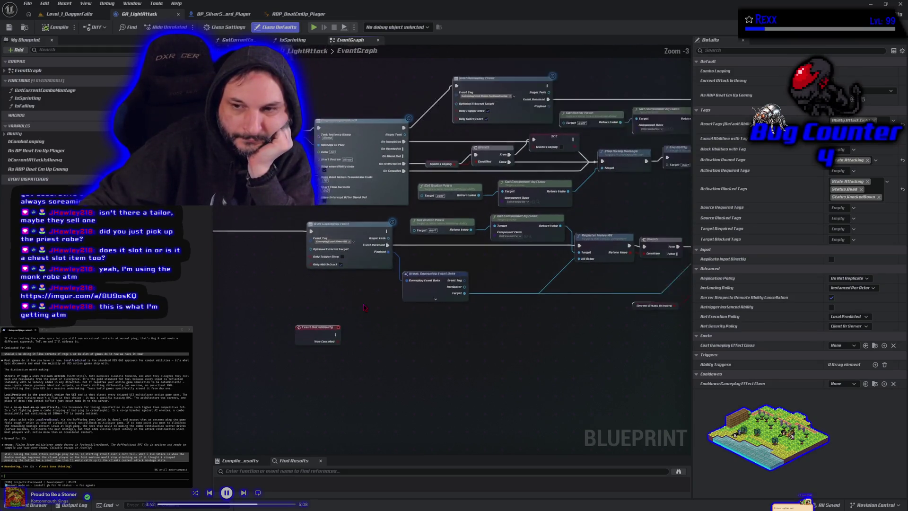
scroll(364, 308, "down", 2)
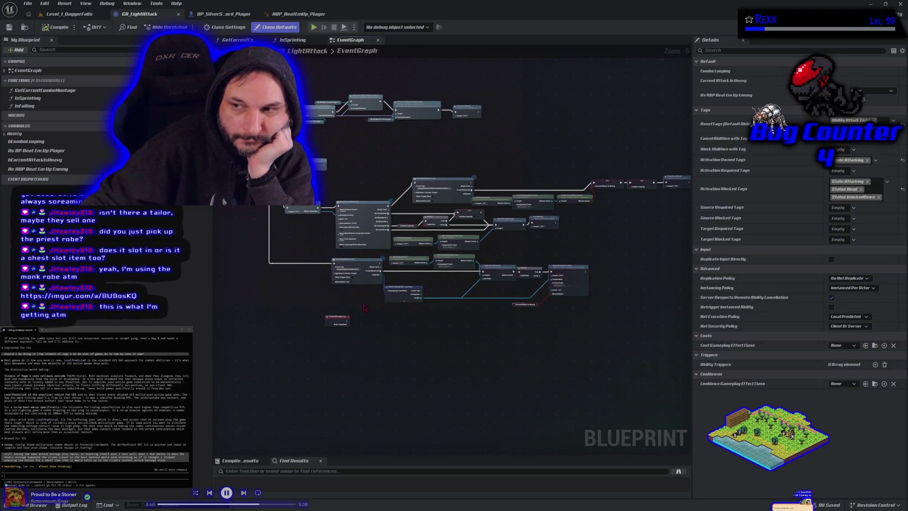
left_click_drag(364, 307, 456, 356)
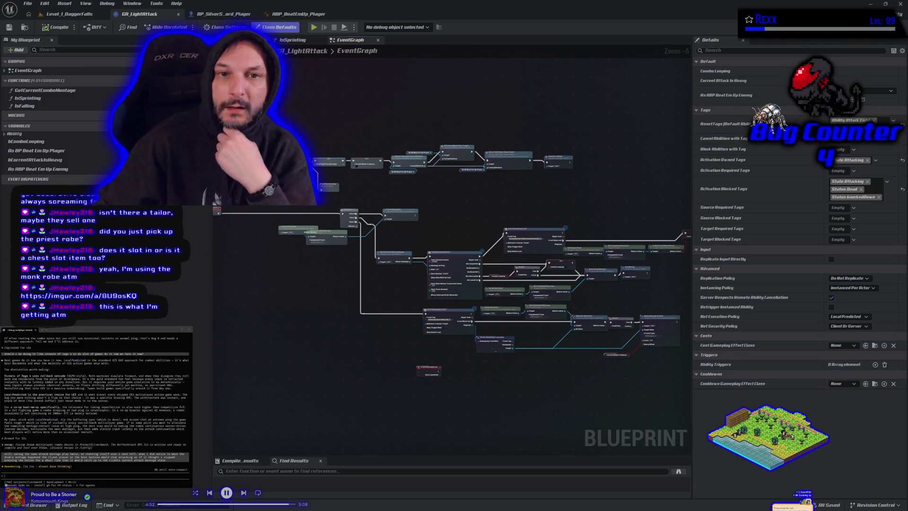
left_click(71, 14)
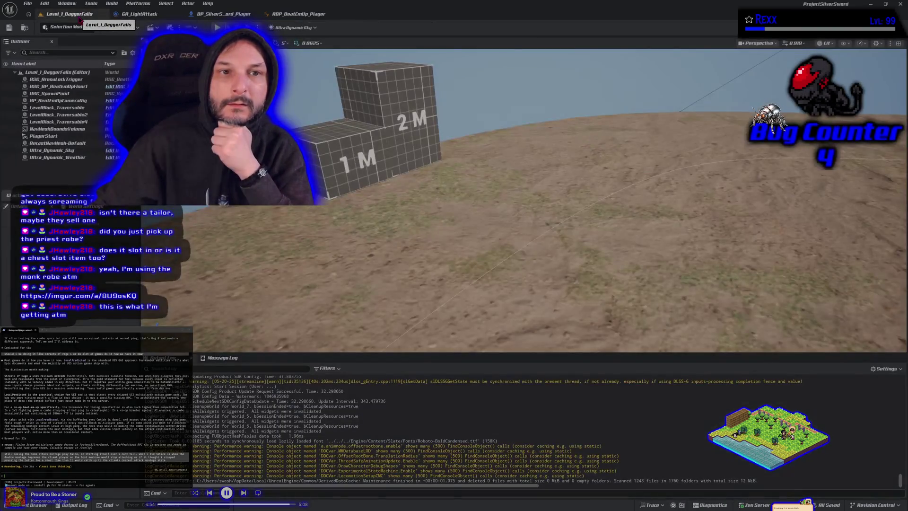
- Return to the GA_LightAttack graph and pan and zoom to recentre it
left_click(156, 16)
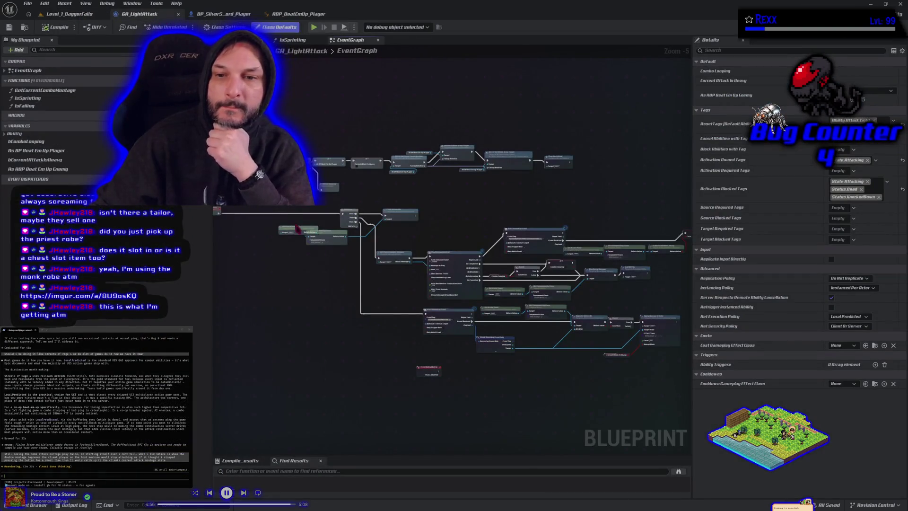
left_click_drag(560, 214, 359, 204)
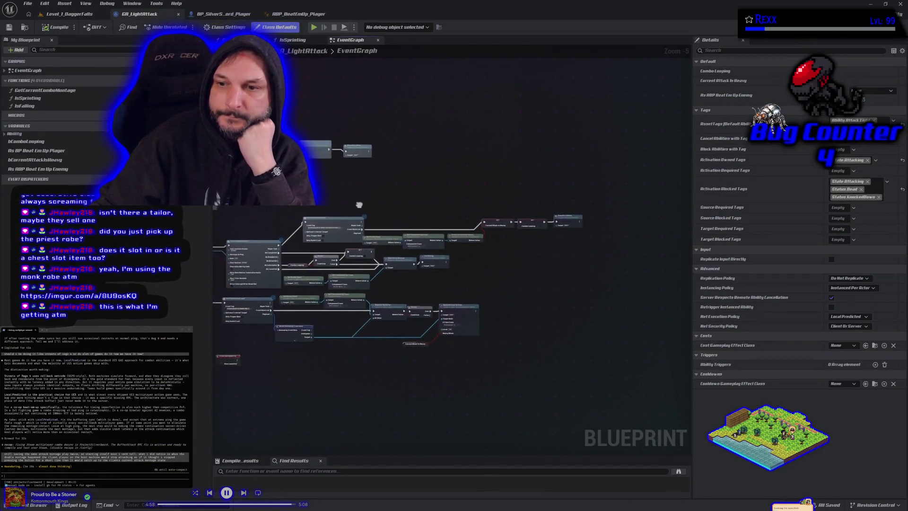
scroll(298, 223, "up", 4)
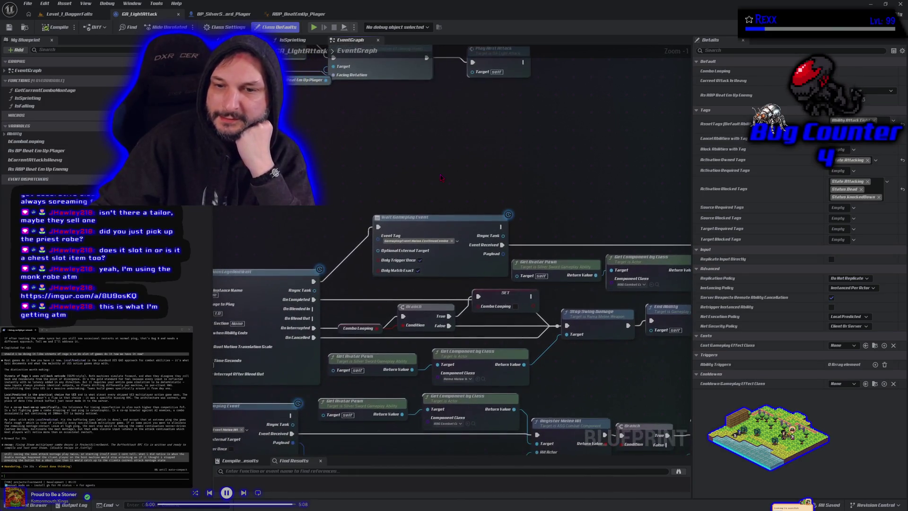
scroll(440, 177, "down", 1)
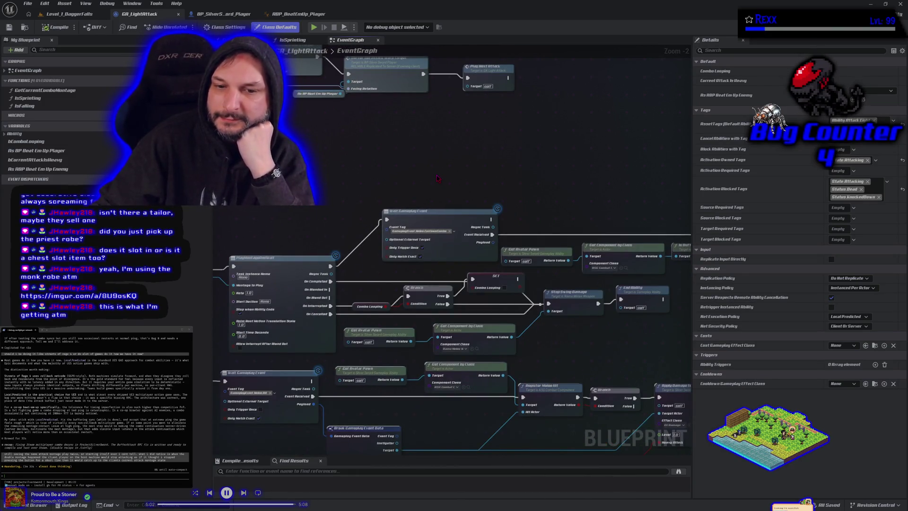
left_click_drag(338, 154, 316, 172)
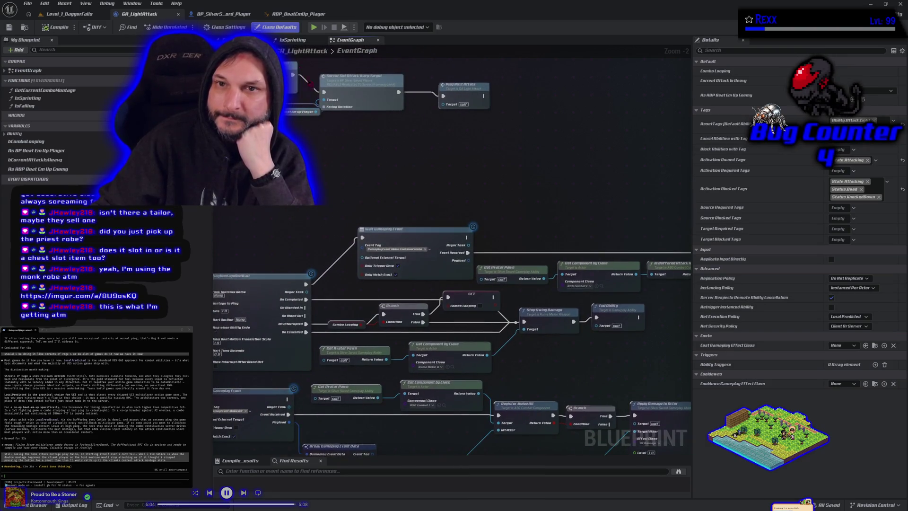
- Close BP_SilverSword_Player's ServerSetWarpTargetRotation graph, review its EventGraph, then return to ABP_BeatEmUp_Player
left_click(249, 18)
left_click(299, 14)
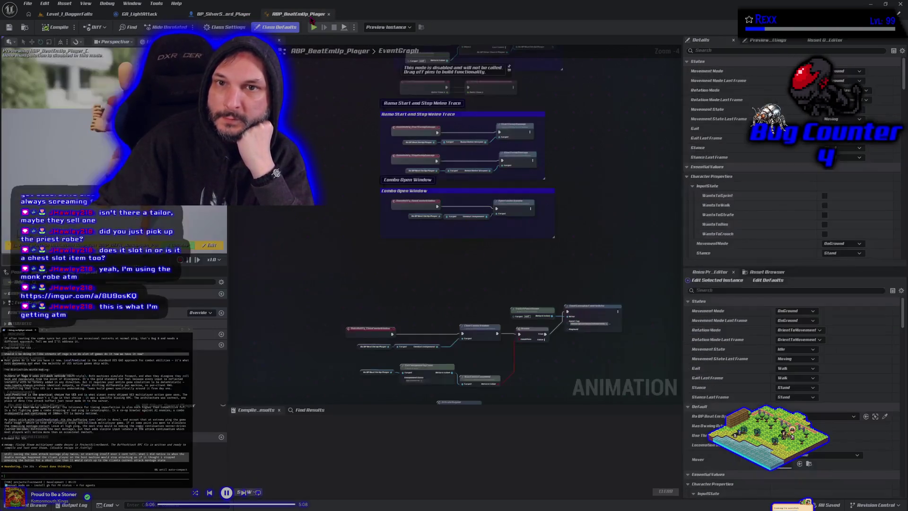
scroll(409, 214, "up", 3)
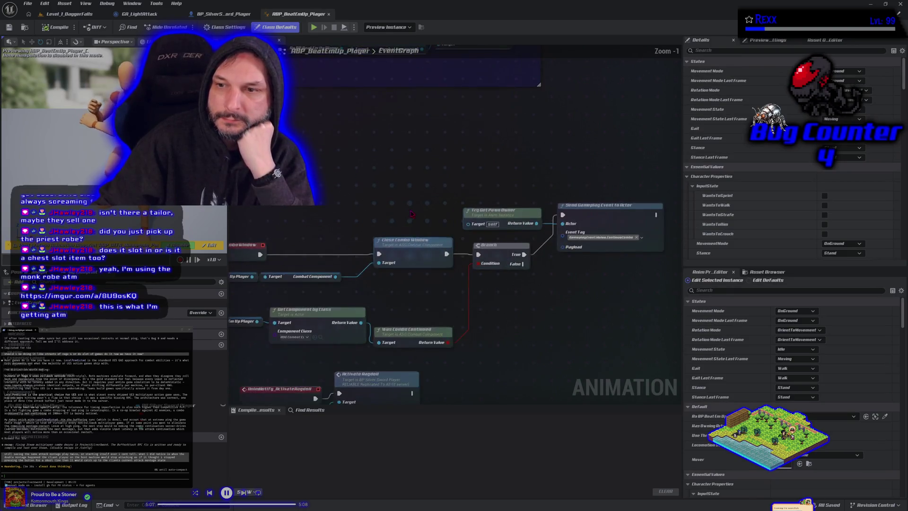
left_click(221, 14)
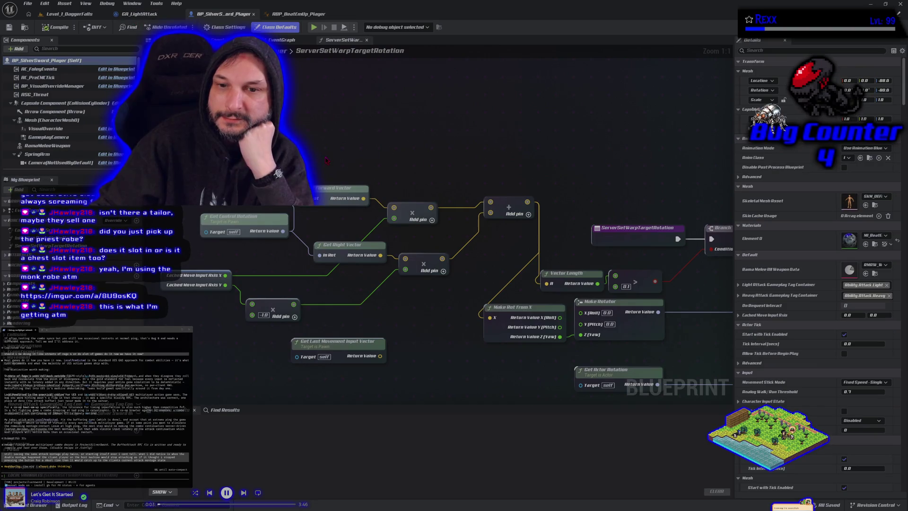
left_click(294, 40)
left_click(367, 40)
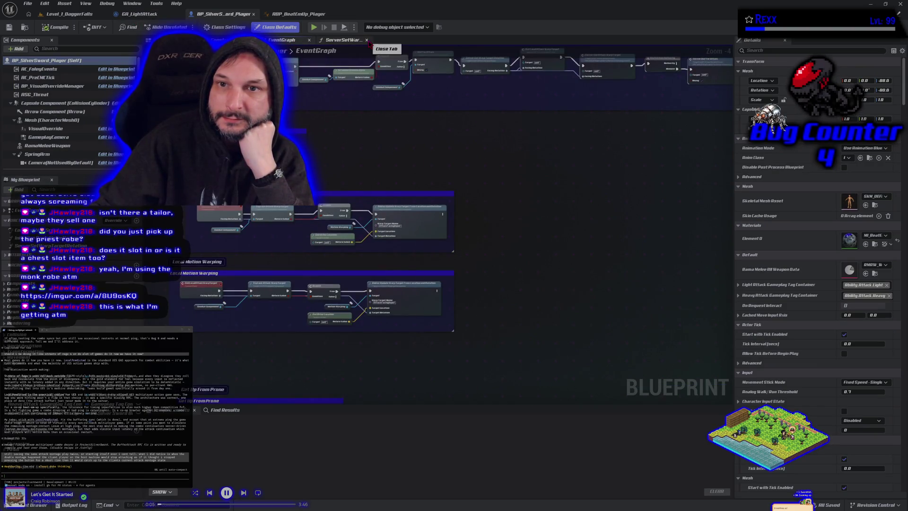
mouse_move(399, 200)
left_mouse_down()
mouse_move(336, 243)
mouse_move(375, 249)
mouse_move(371, 288)
left_mouse_up()
left_click(139, 13)
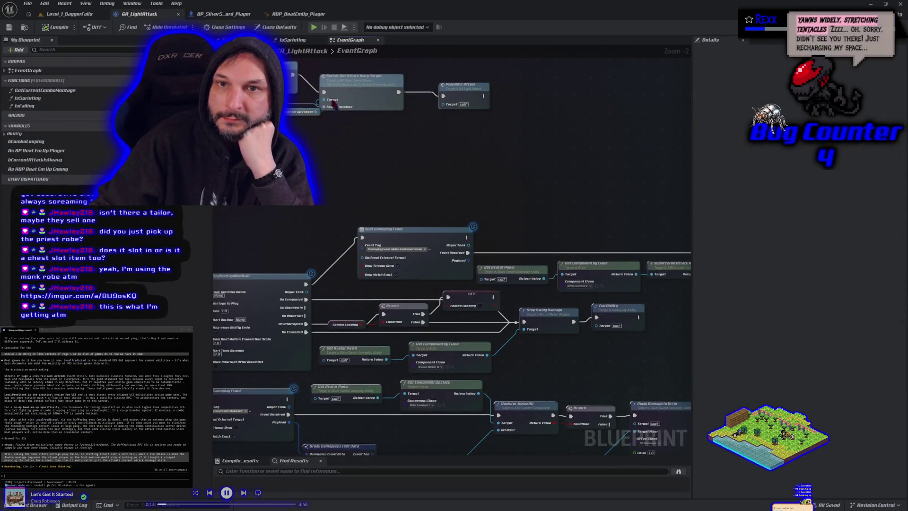
left_click(298, 14)
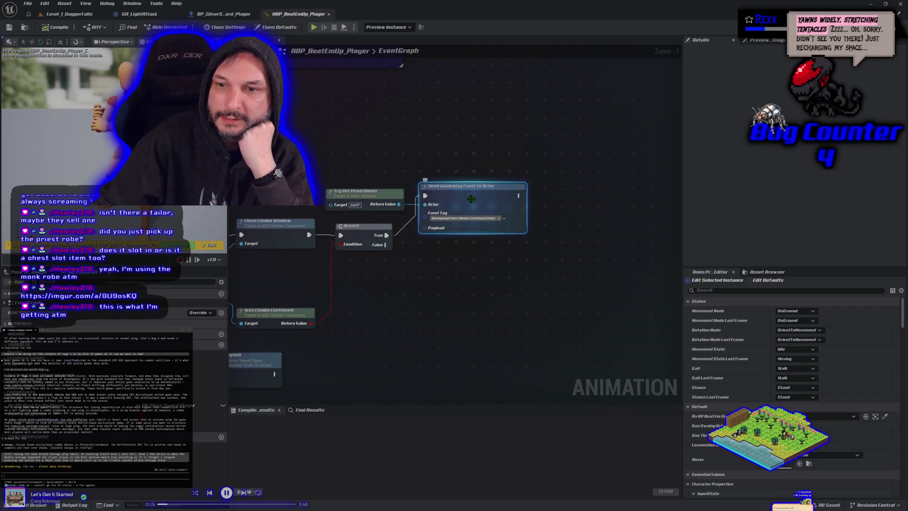
- Find references to Send Gameplay Event to Actor across all blueprints, then jump back to the node
right_click(451, 197)
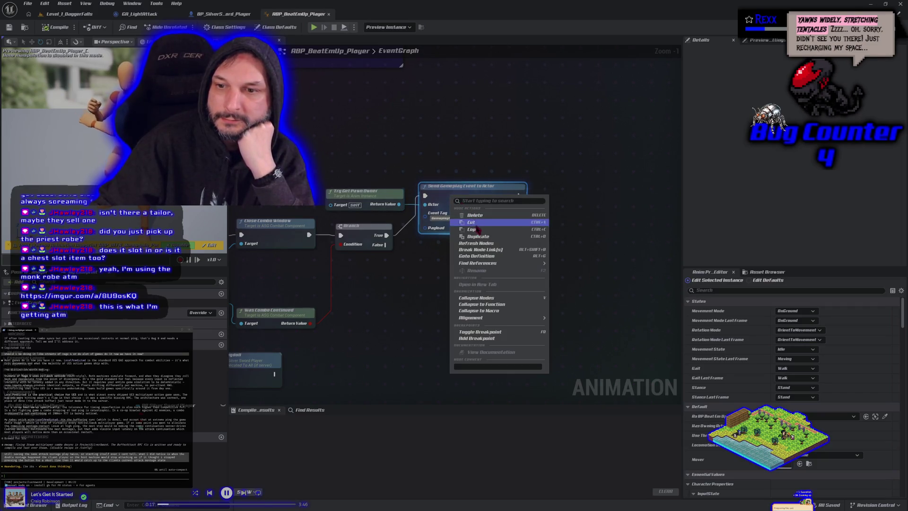
mouse_move(494, 263)
left_click(568, 266)
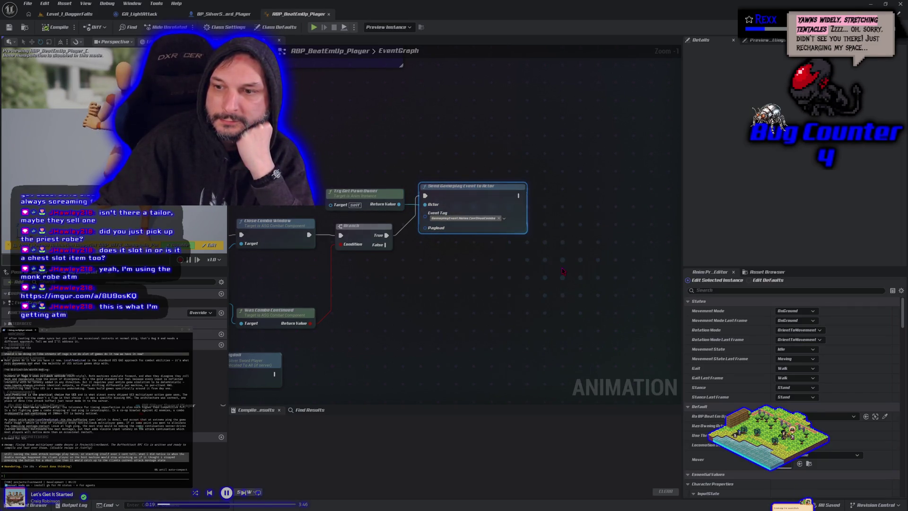
left_click(669, 421)
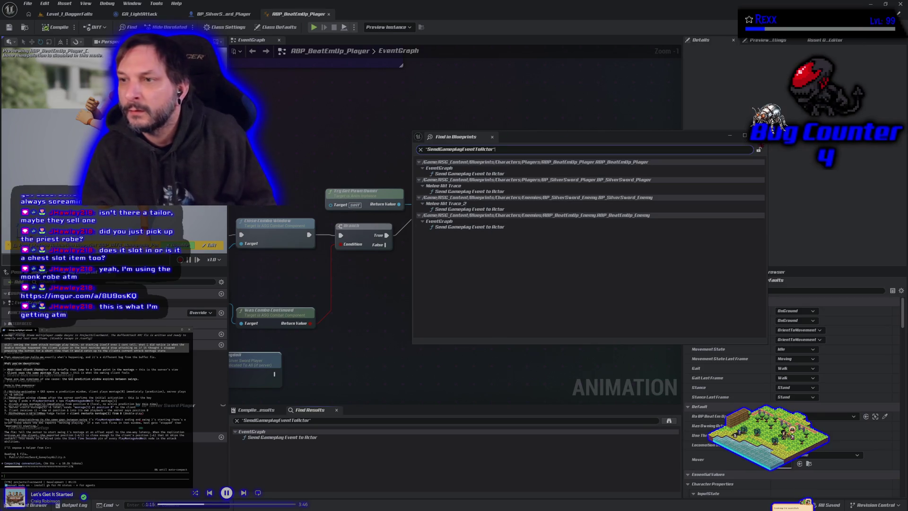
double_click(471, 174)
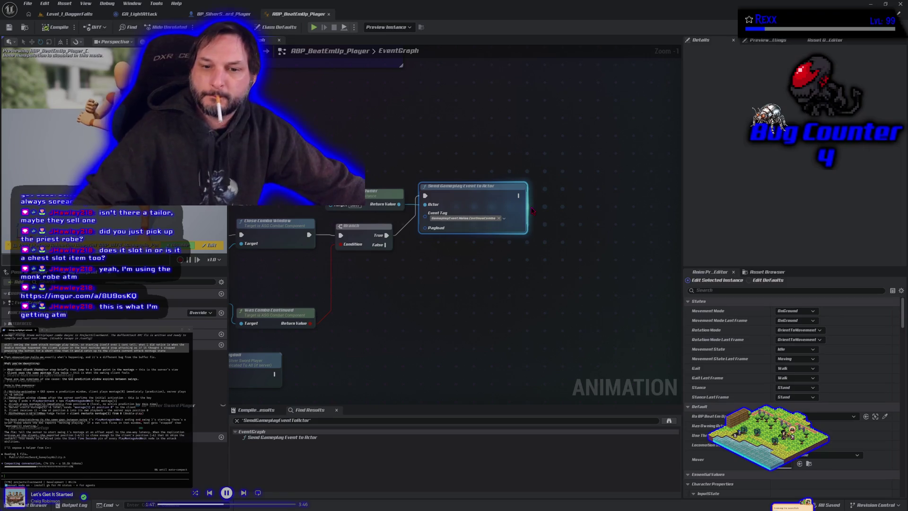
- Inspect the Was Combo Continued node and surrounding combo nodes, then move to BP_SilverSword_Player
left_click_drag(539, 200, 670, 149)
left_click(425, 262)
left_click_drag(376, 229, 442, 234)
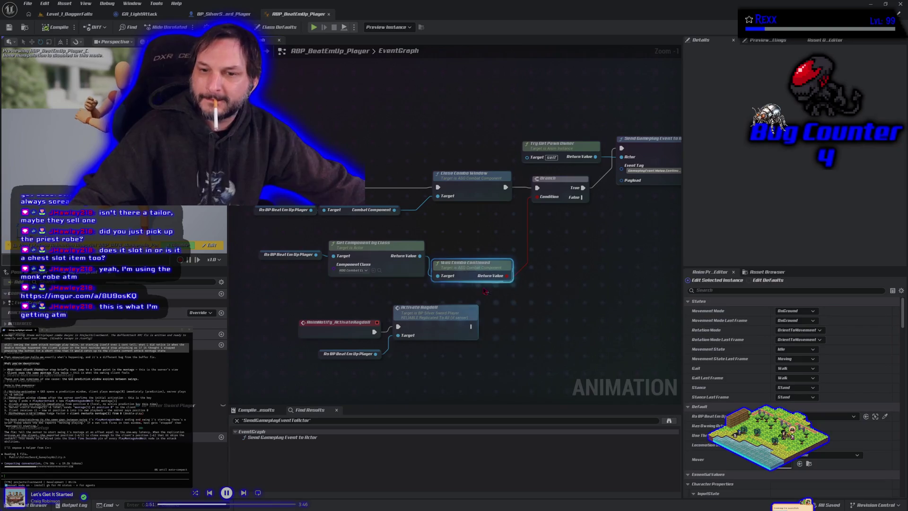
left_click(373, 104)
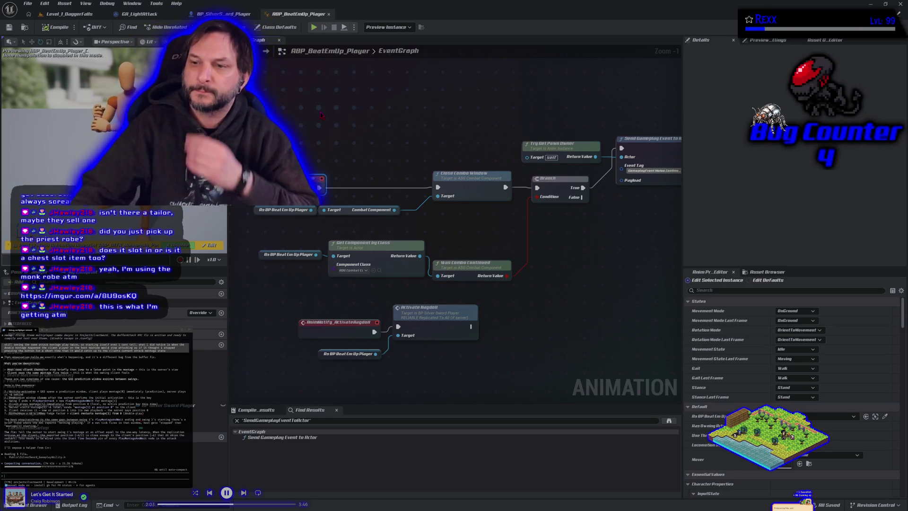
left_click(219, 15)
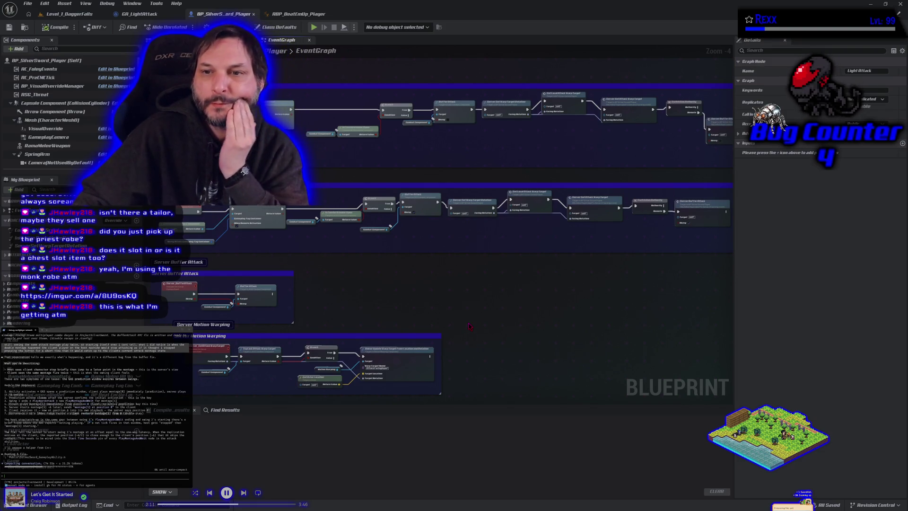
- Pan and zoom to 1:1 on the Server Set Attack Warp Target and Server Buffer Attack nodes
left_click_drag(495, 155, 406, 195)
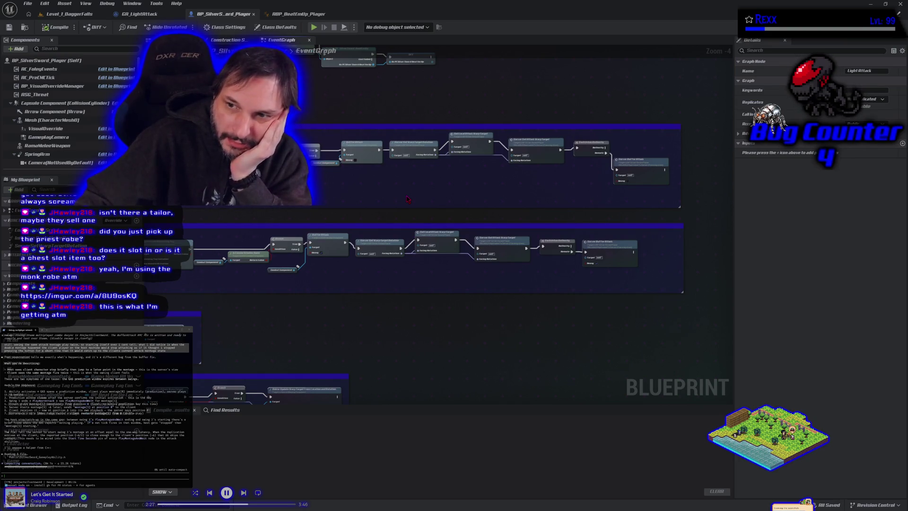
scroll(409, 198, "up", 4)
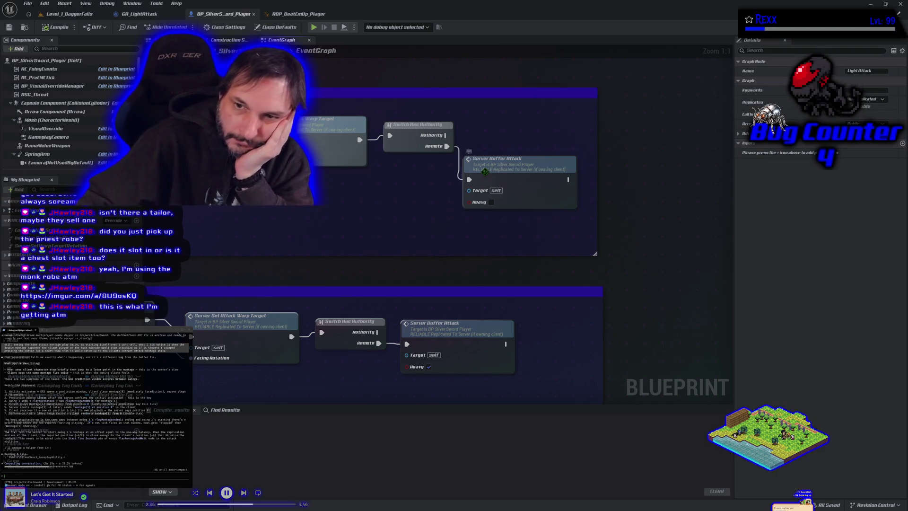
left_click(483, 174)
scroll(588, 232, "down", 3)
scroll(588, 231, "up", 3)
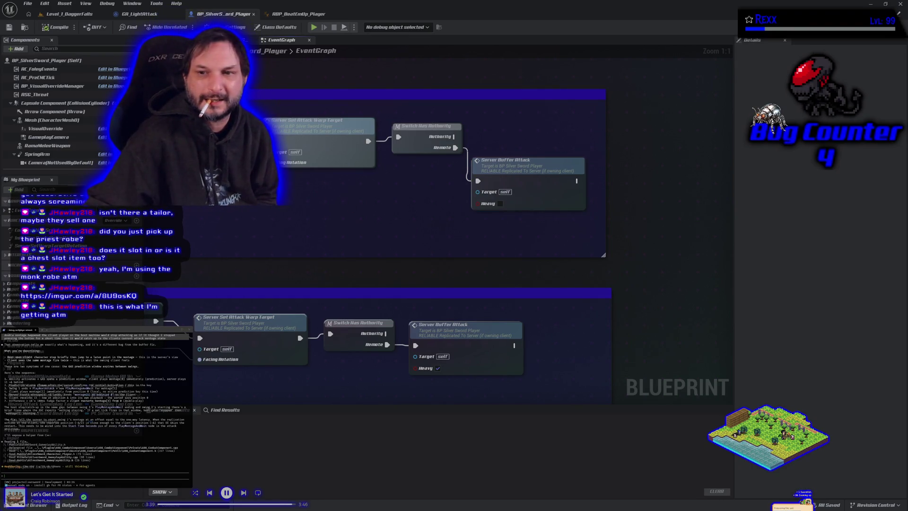
- Copy the assistant's output, interrupt it, and ask whether replicating the combo index was forgotten
left_click_drag(92, 391, 124, 394)
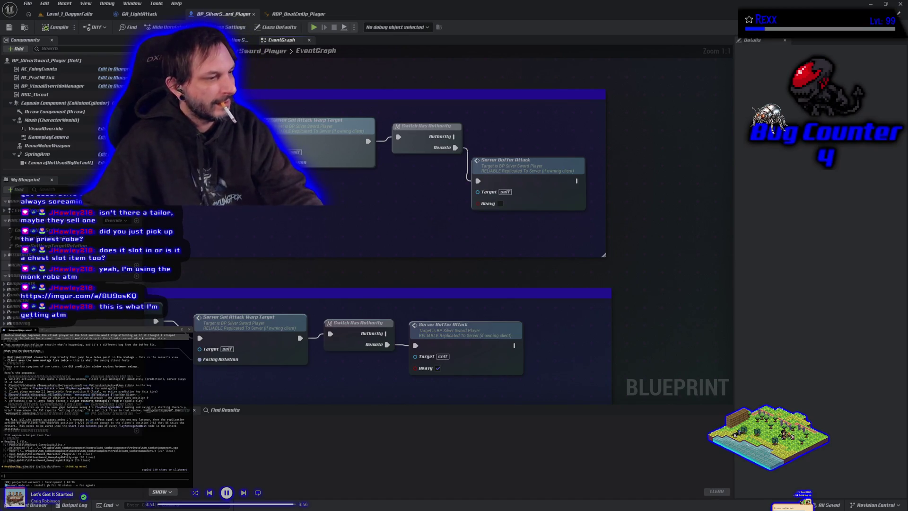
key("Escape")
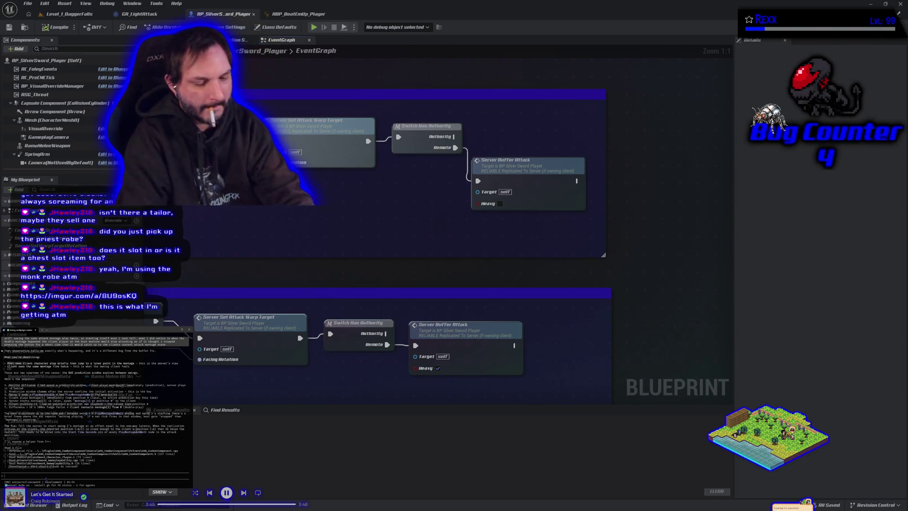
type("are we")
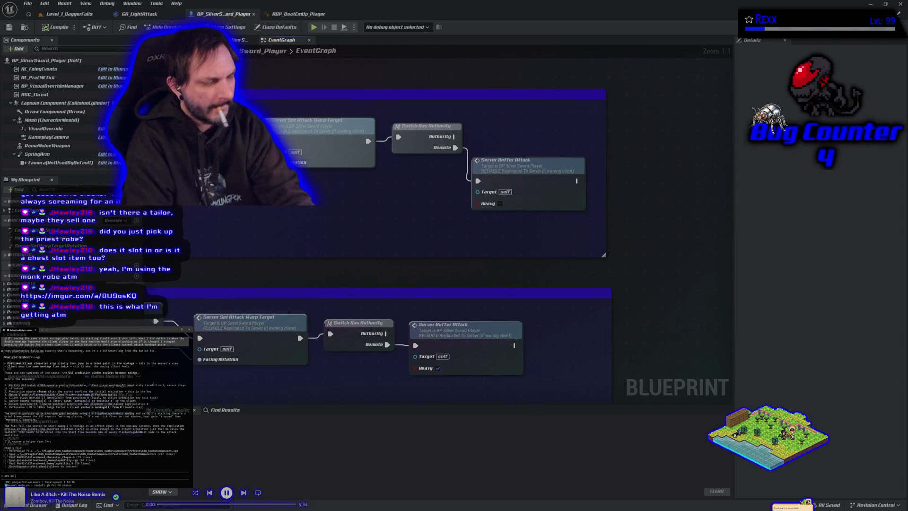
type(" dnot forgetting to")
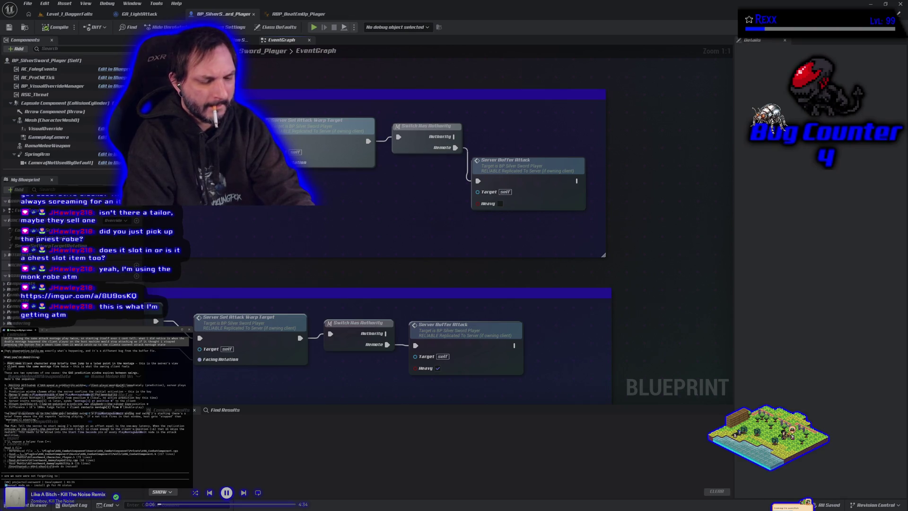
type(" replicate somethi")
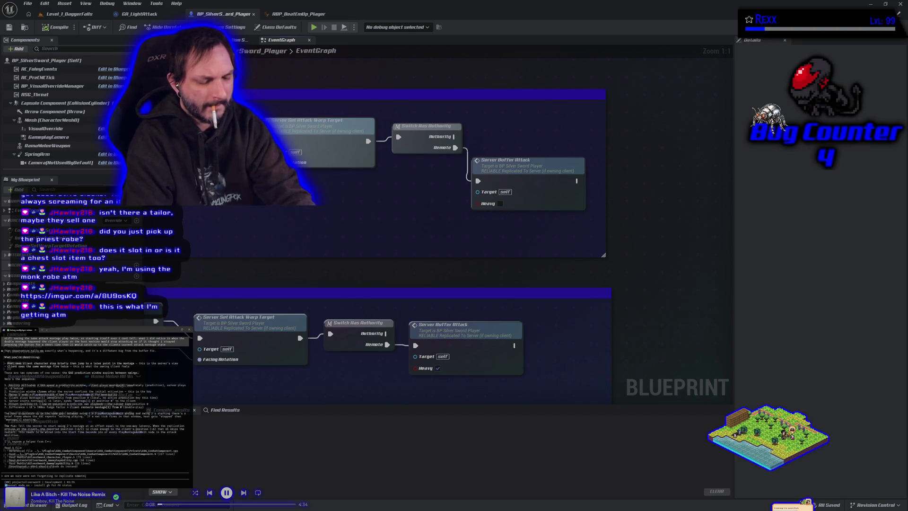
type("mb")
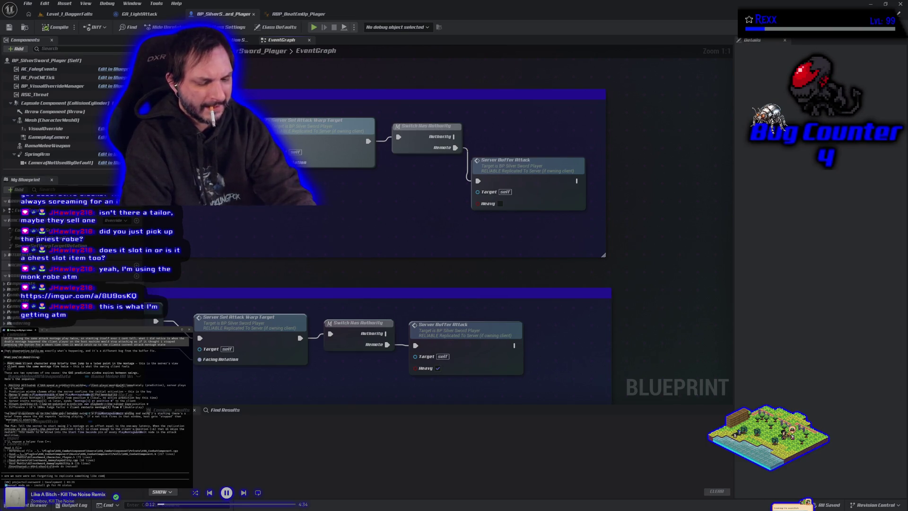
type("at index or")
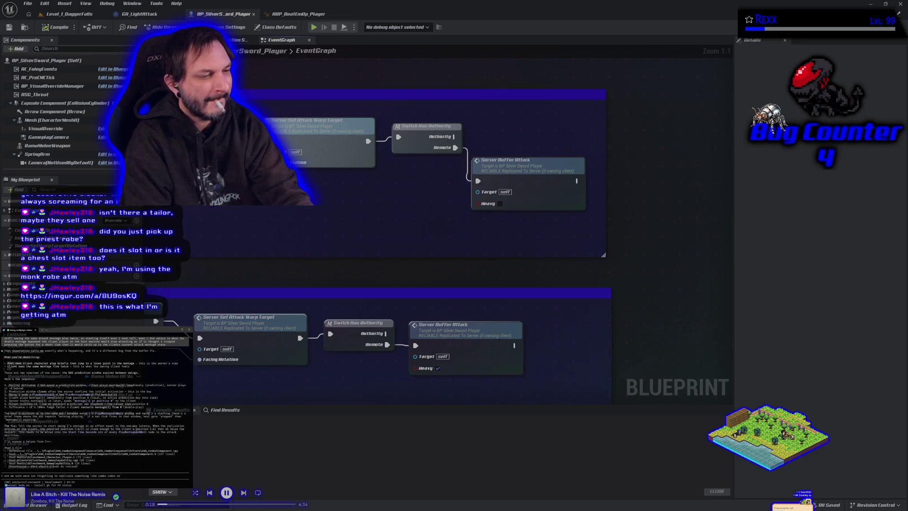
type("mething")
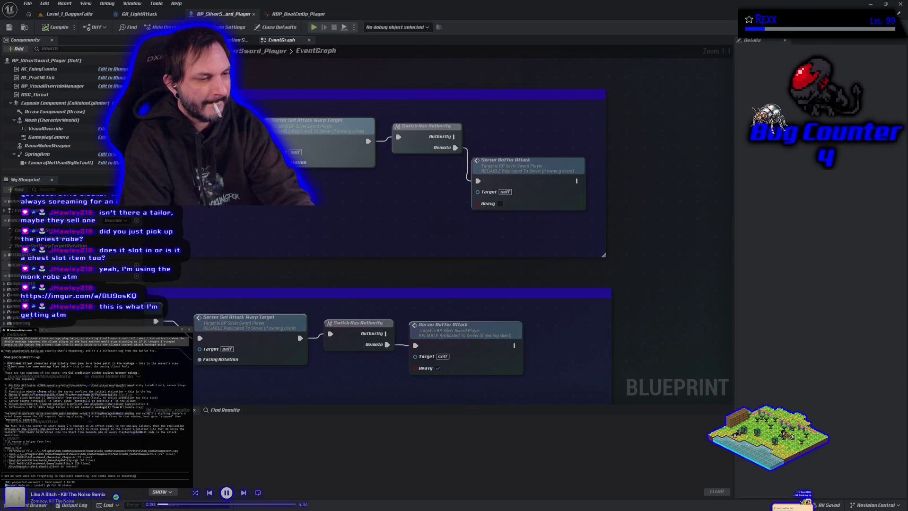
key("Return")
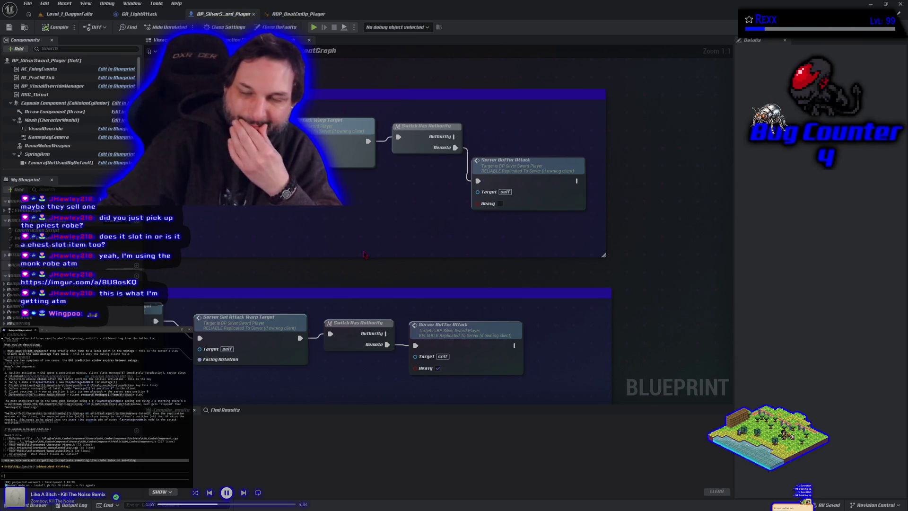
- Select the Switch Has Authority node in BP_SilverSword_Player, then deselect it while the assistant answers
left_click_drag(418, 150, 501, 172)
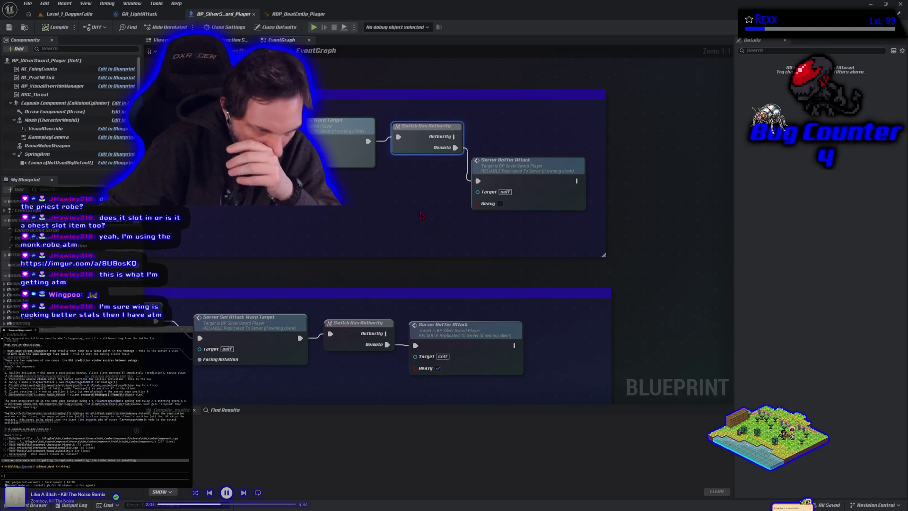
left_click(413, 246)
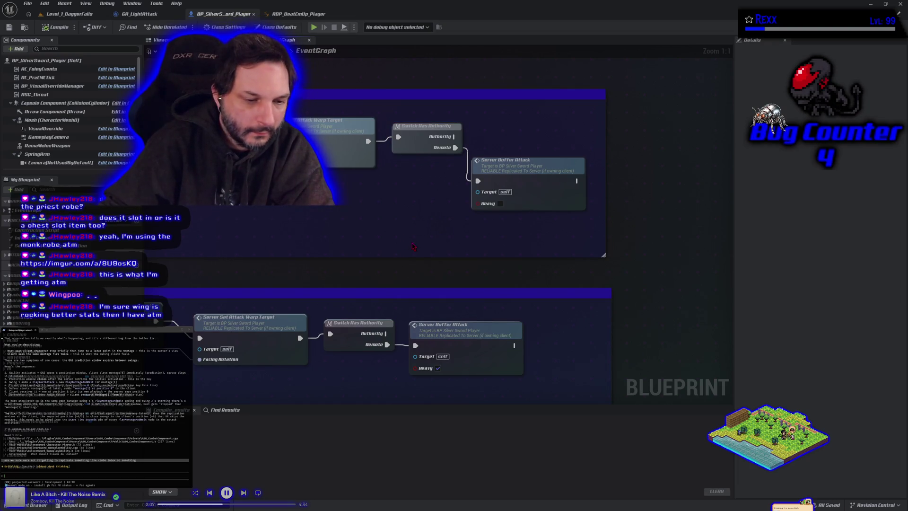
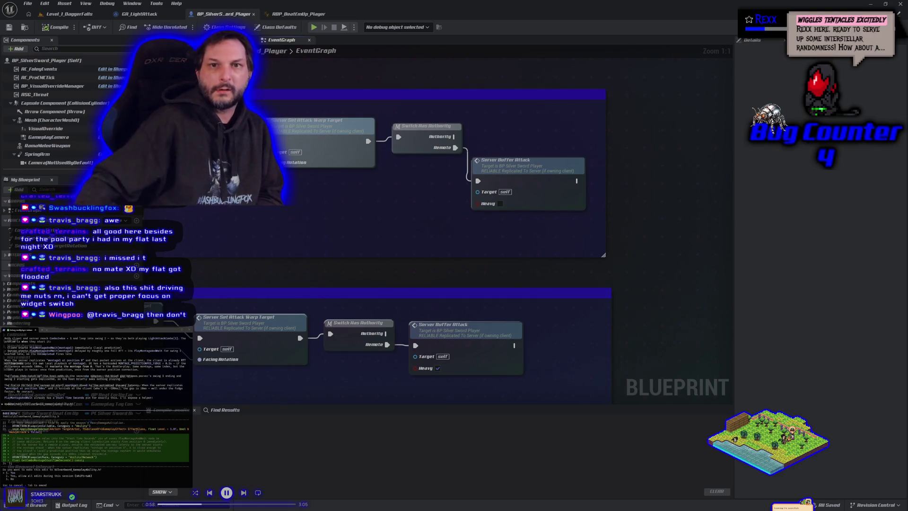
- Go from the top ASG_Content folder into UI, then into the Pause folder
left_click(34, 505)
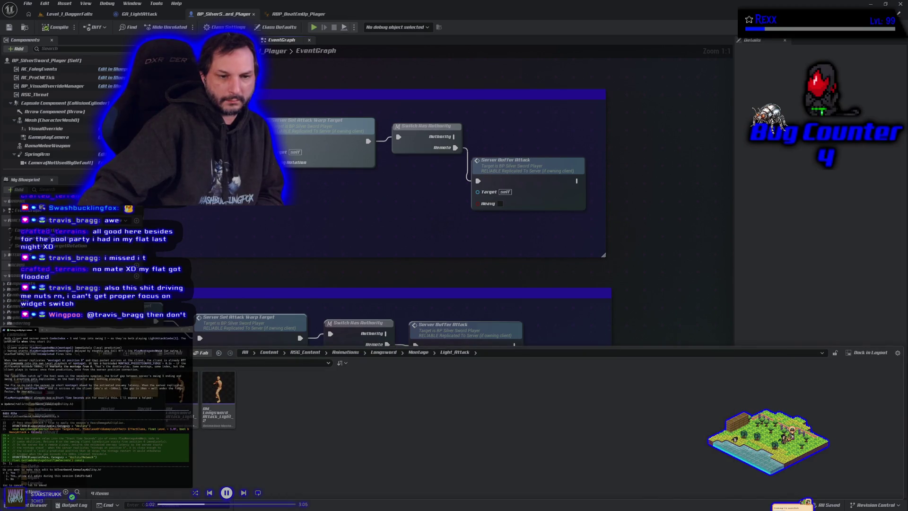
left_click(305, 353)
left_click(407, 402)
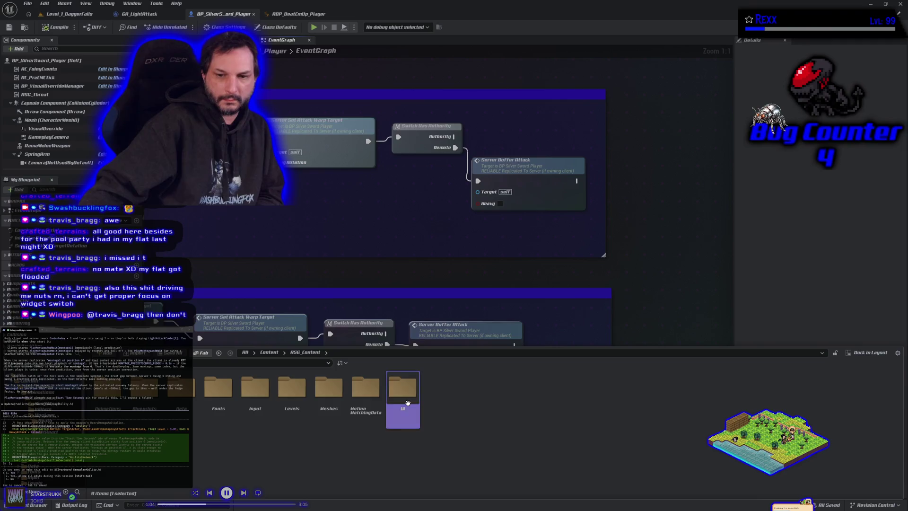
double_click(407, 403)
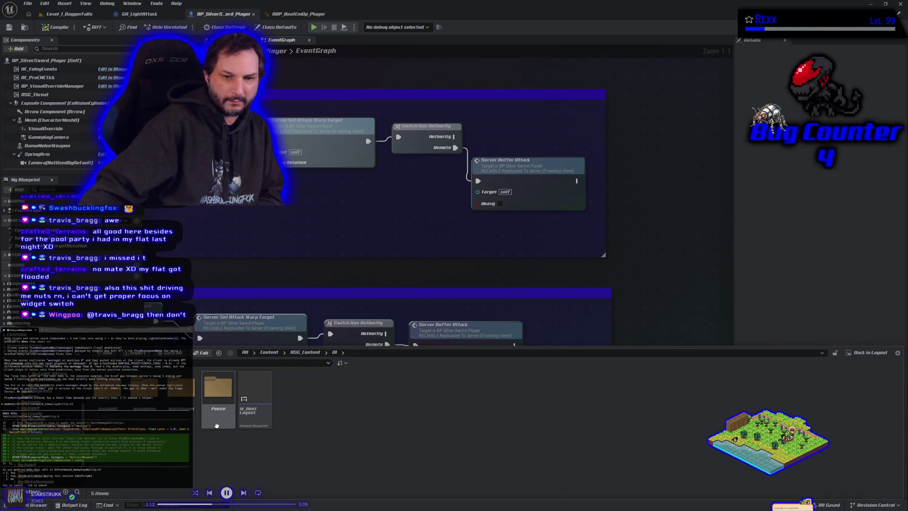
double_click(218, 390)
- Open WBP_PauseGame and inspect its event graph, fitted and centered
double_click(108, 416)
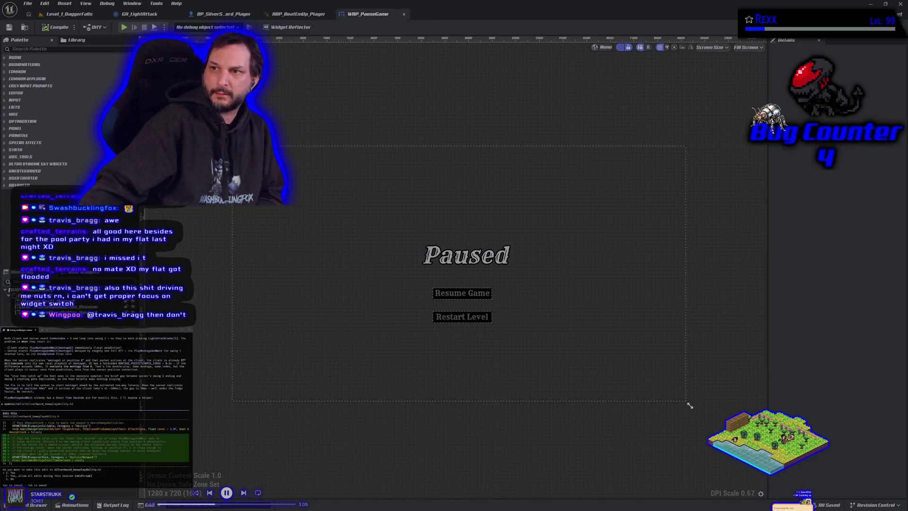
left_click(848, 29)
key("Home")
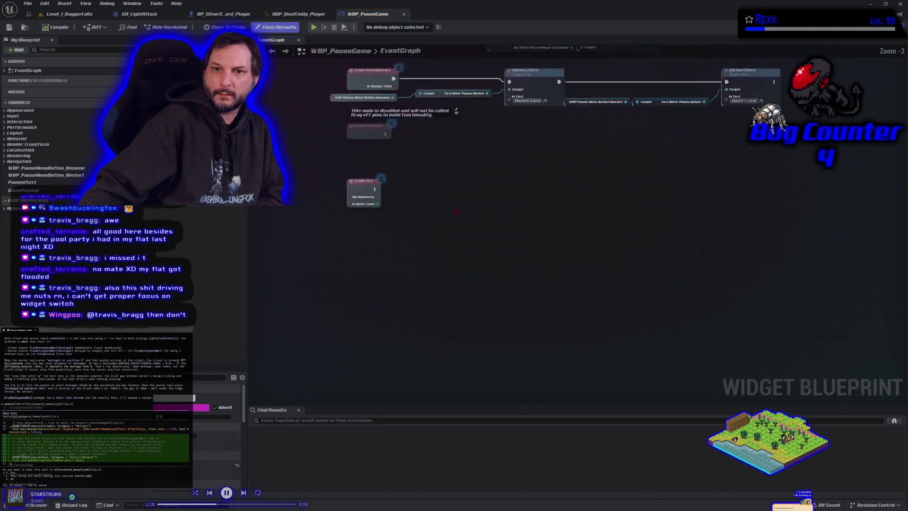
left_click_drag(385, 375, 367, 348)
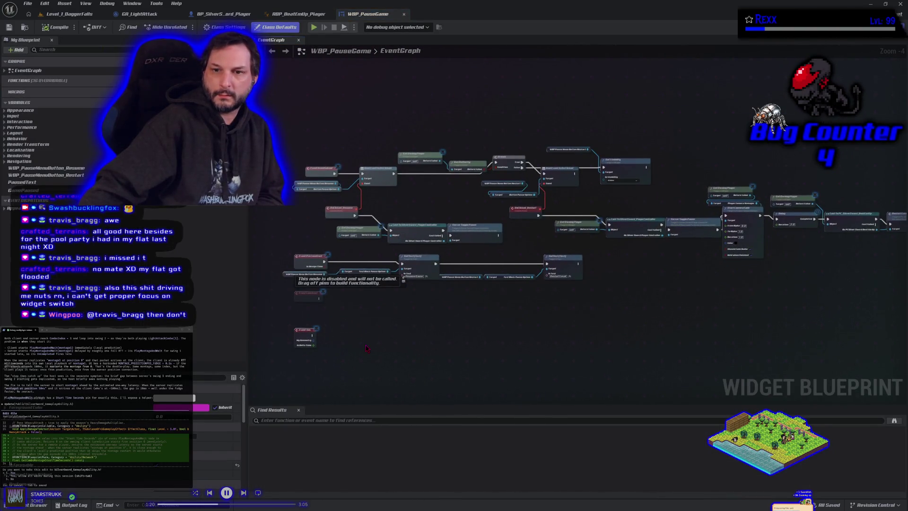
- Open WBP_PauseMenuButton and inspect the tick logic in its event graph
left_click(35, 505)
double_click(151, 419)
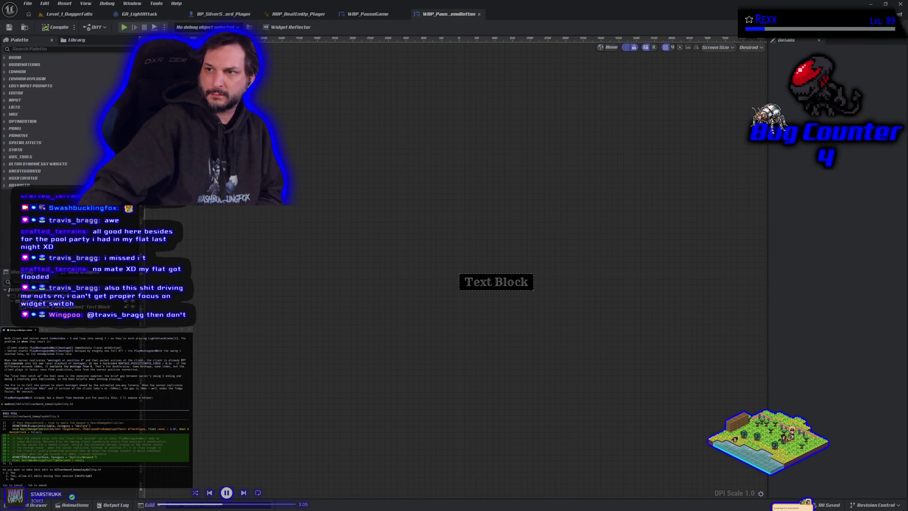
left_click(891, 27)
left_click_drag(526, 149, 516, 205)
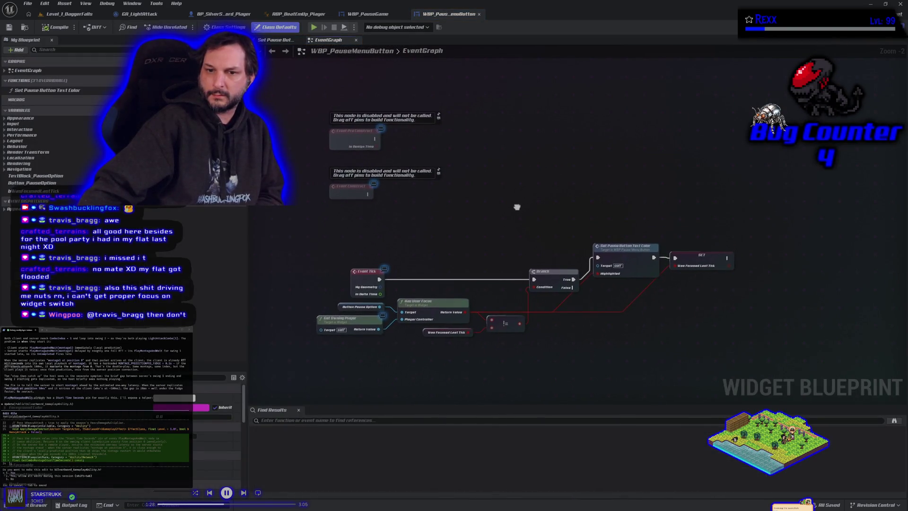
- Close both pause widget editors to return to ABP_BeatEmUp_Player's event graph
left_click(479, 14)
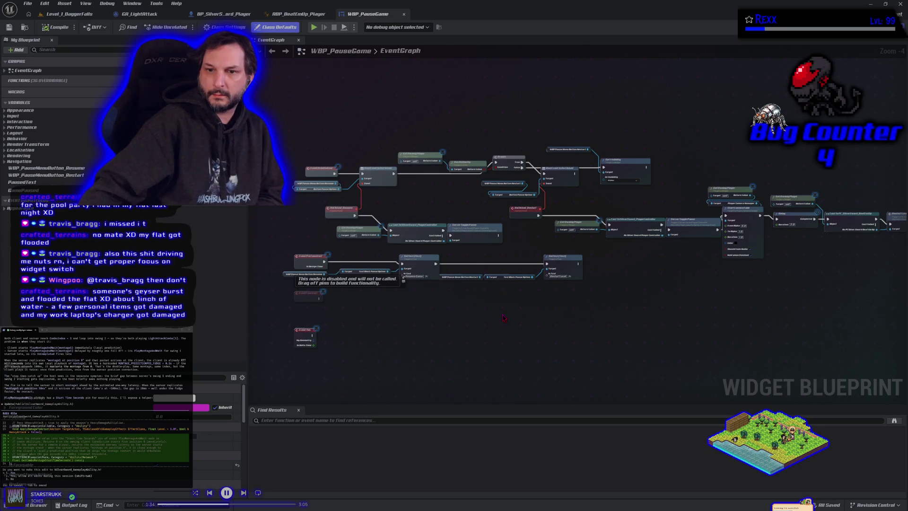
left_click_drag(504, 318, 494, 349)
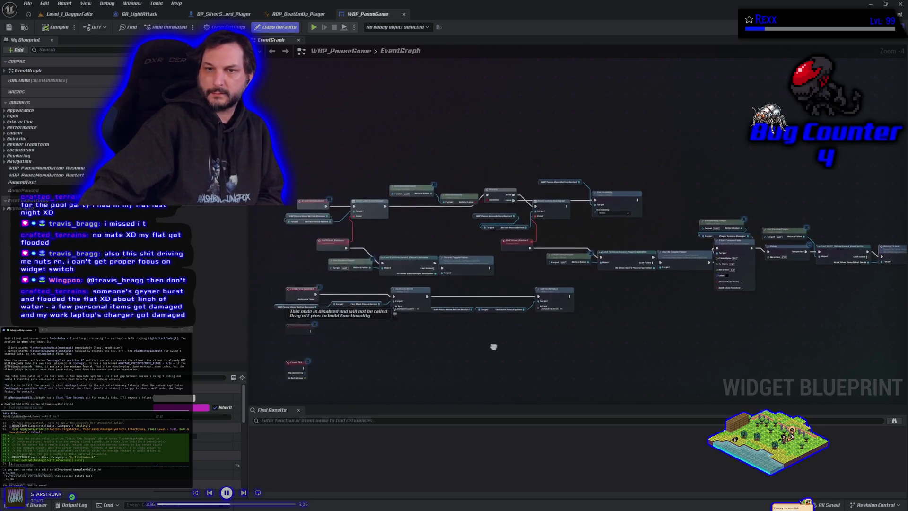
left_click(403, 15)
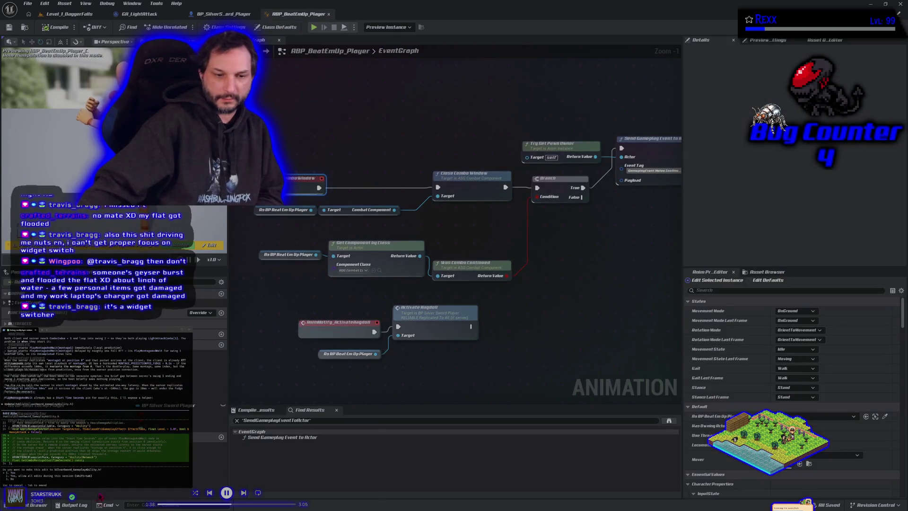
- Open the Blueprints > PlayerController folder and select the third player controller asset
key("ctrl+space")
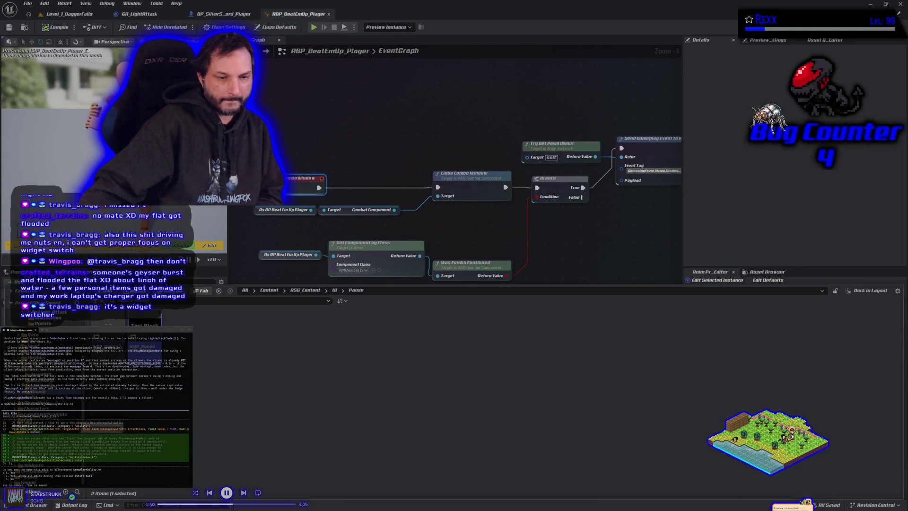
left_click(212, 416)
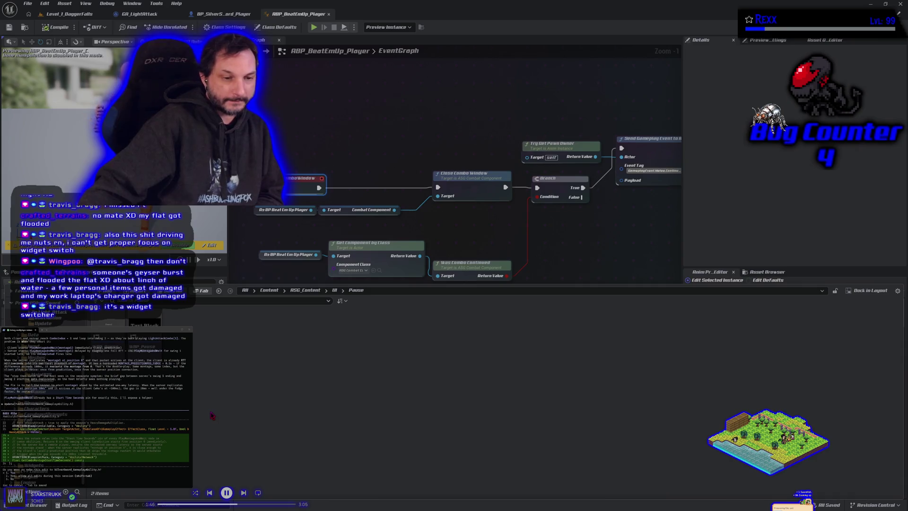
scroll(43, 378, "up", 5)
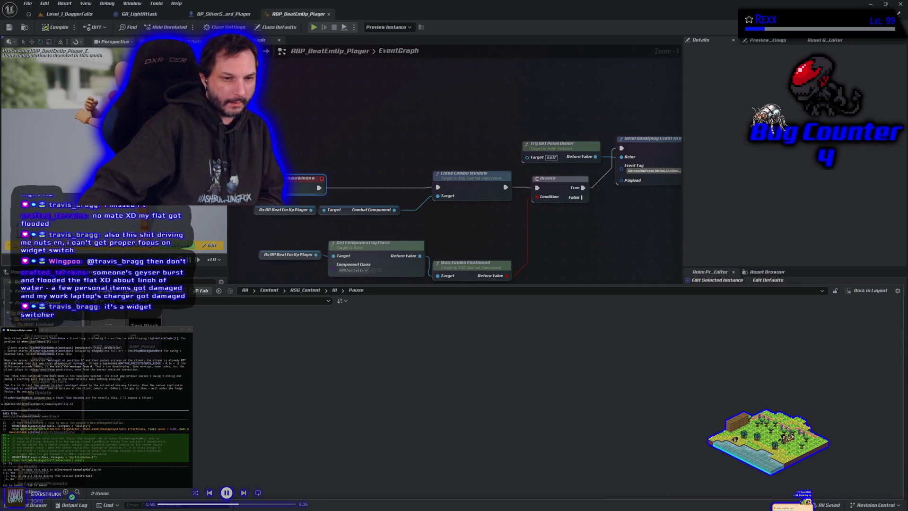
left_click(52, 338)
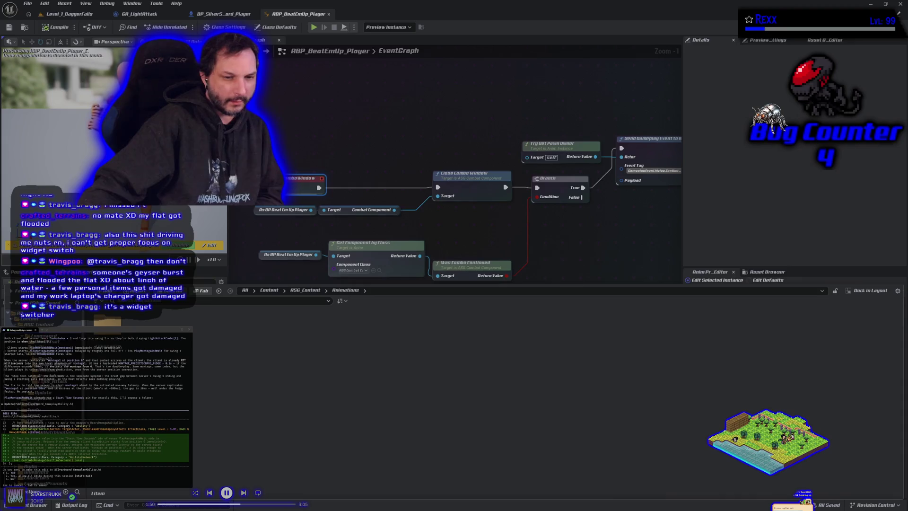
left_click(47, 346)
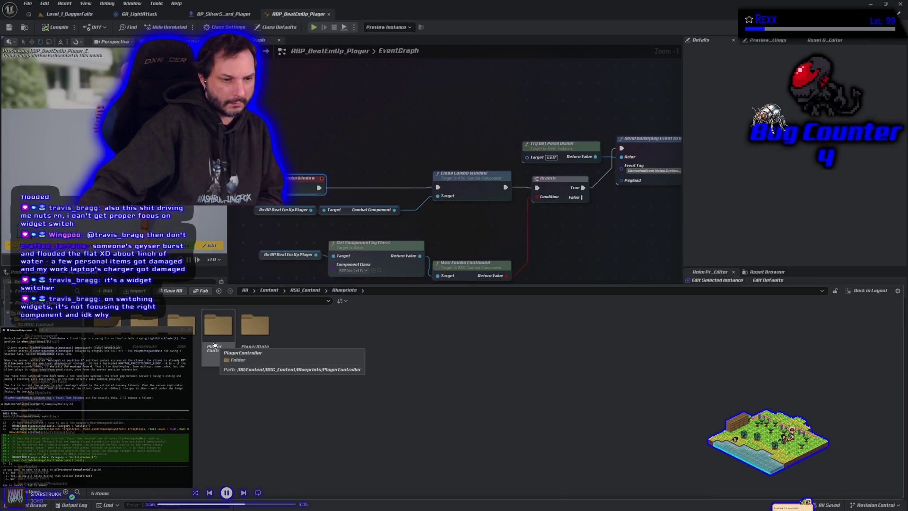
double_click(215, 345)
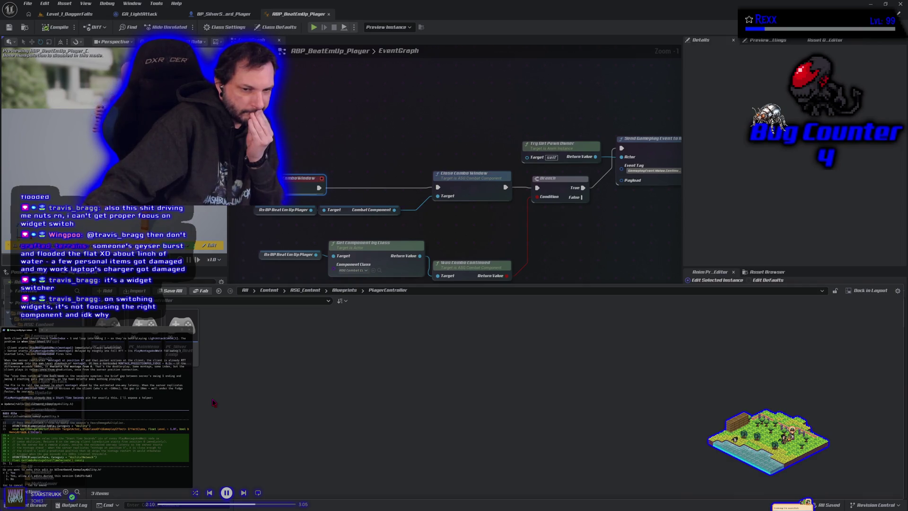
left_click(183, 357)
double_click(182, 358)
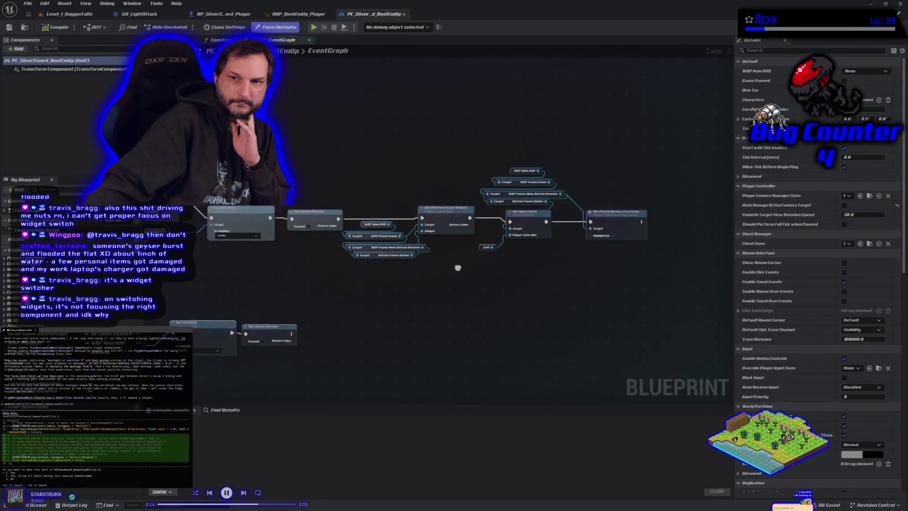
left_click_drag(421, 279, 408, 356)
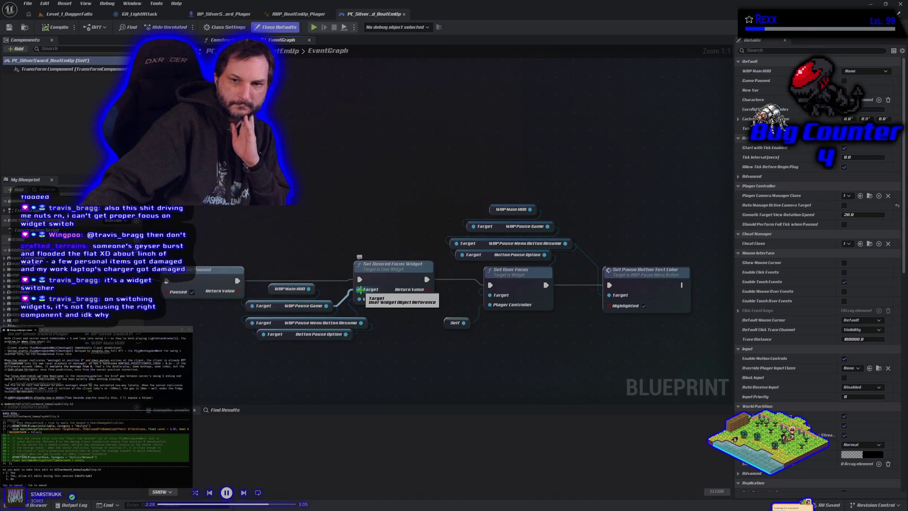
left_click_drag(361, 289, 360, 305)
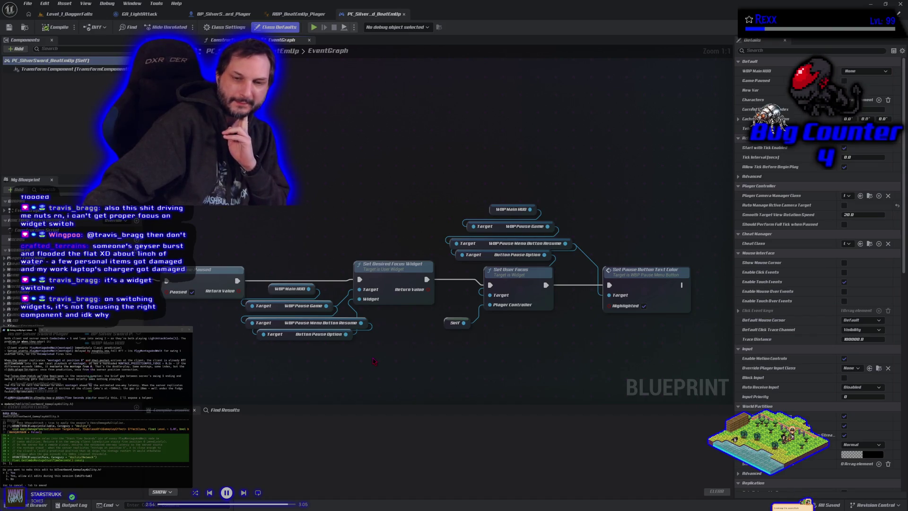
mouse_move(296, 207)
left_mouse_down()
mouse_move(303, 264)
mouse_move(360, 288)
mouse_move(424, 354)
left_mouse_up()
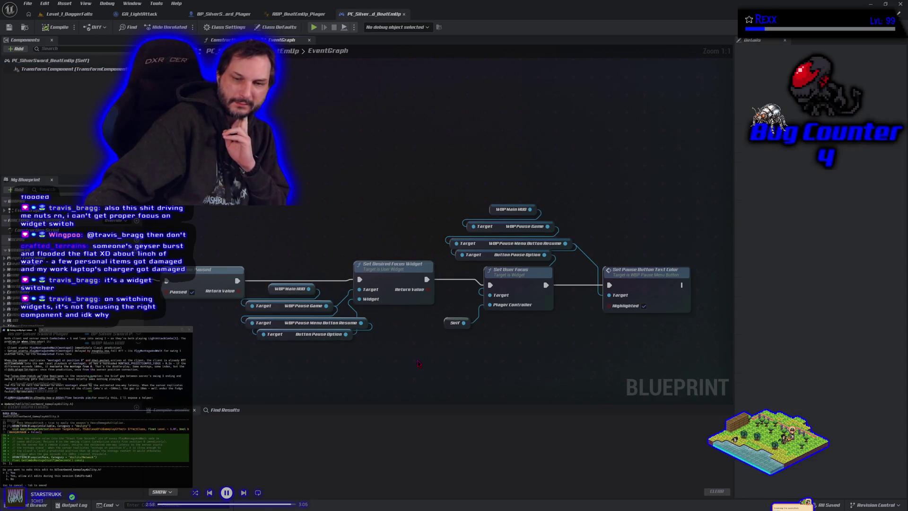
mouse_move(303, 207)
left_mouse_down()
mouse_move(363, 237)
mouse_move(389, 362)
mouse_move(406, 375)
mouse_move(518, 365)
mouse_move(537, 374)
left_mouse_up()
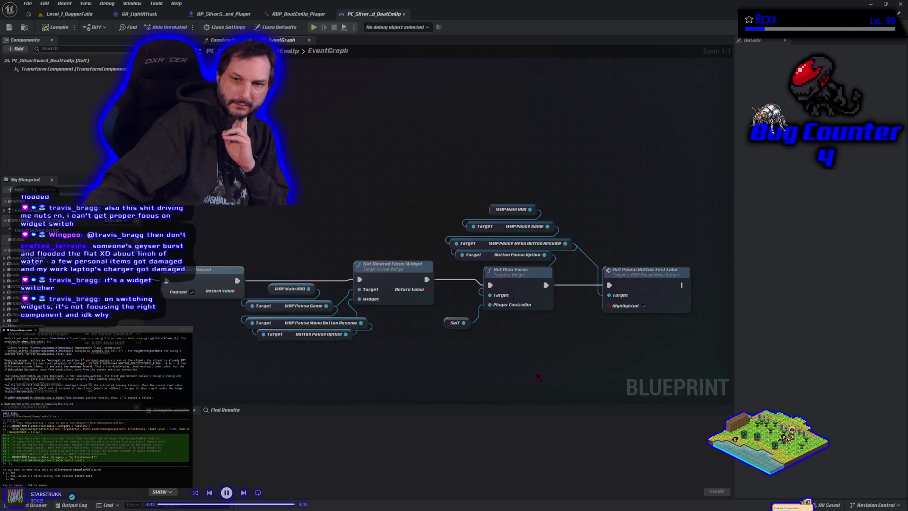
left_click(358, 244)
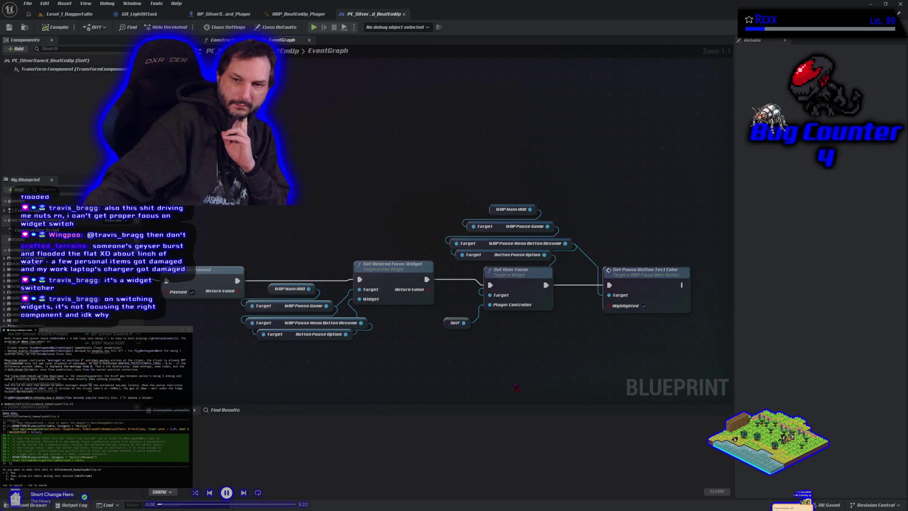
scroll(514, 389, "down", 2)
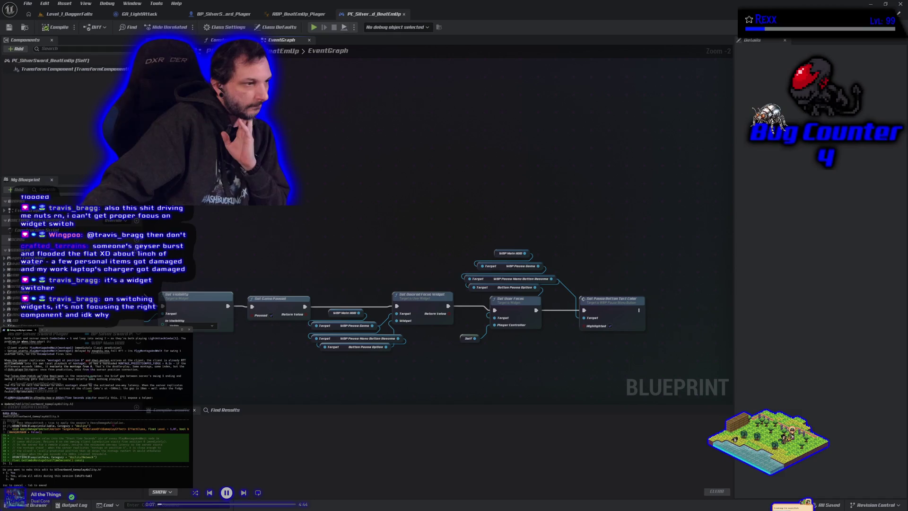
scroll(95, 410, "up", 3)
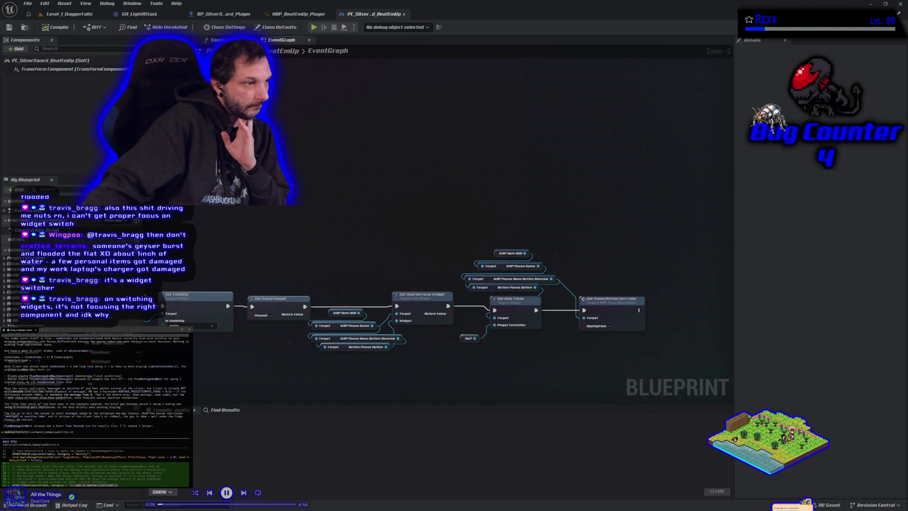
scroll(119, 434, "up", 8)
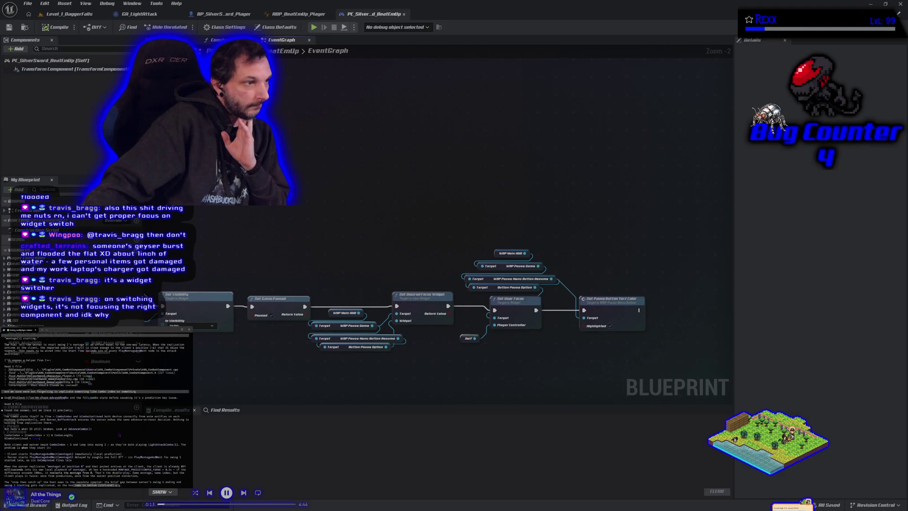
scroll(119, 435, "down", 3)
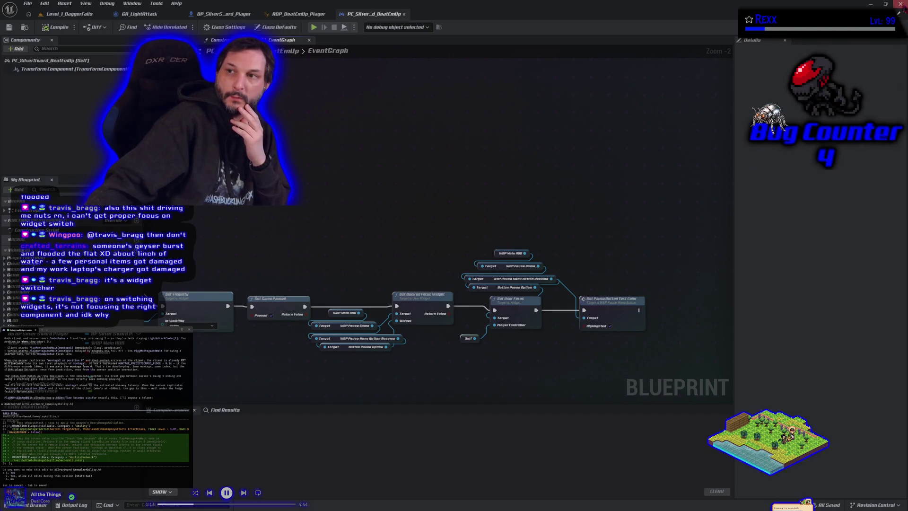
- Close Unreal, reject the assistant's edit, and ask 'how sure are you percent wise?'
left_click(899, 4)
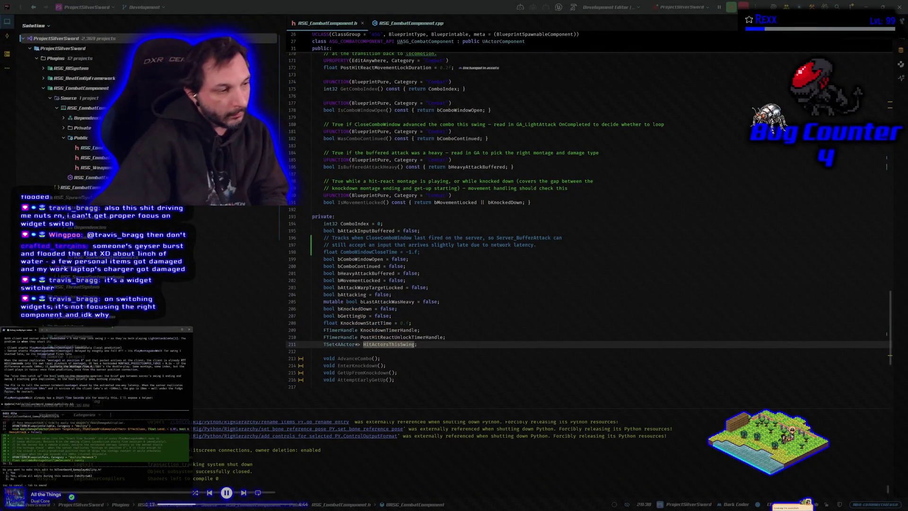
key("Escape")
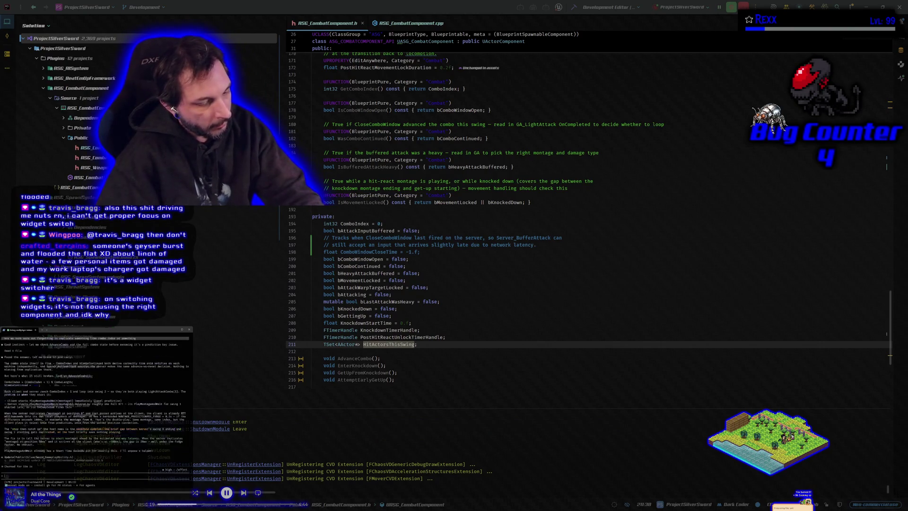
type("how sure ac")
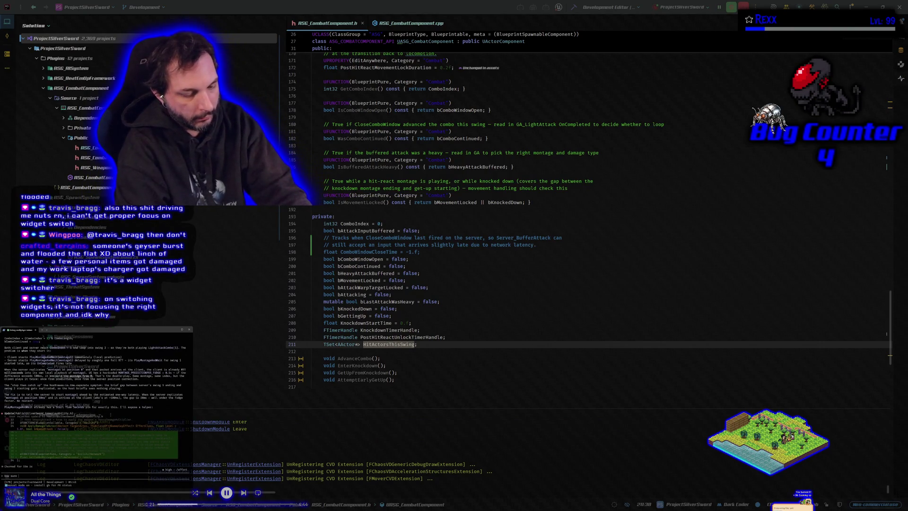
type("e you precent wi")
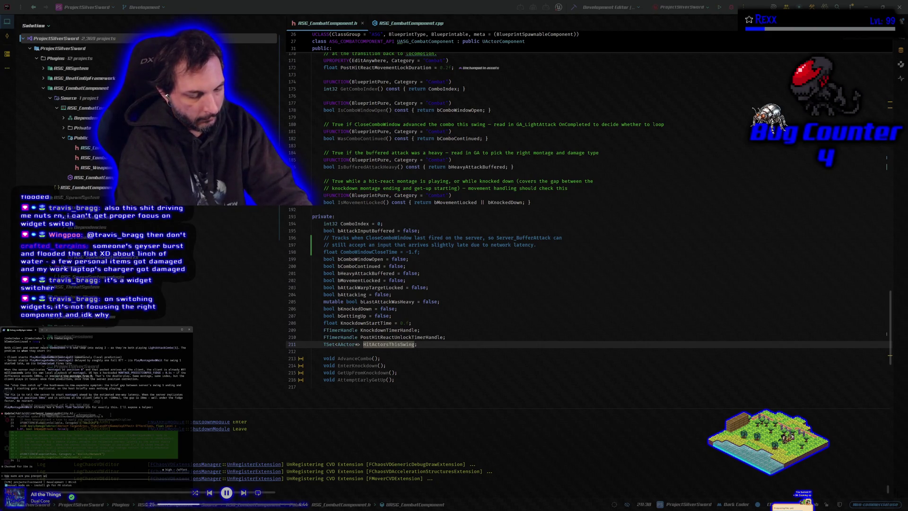
type("?")
key("Return")
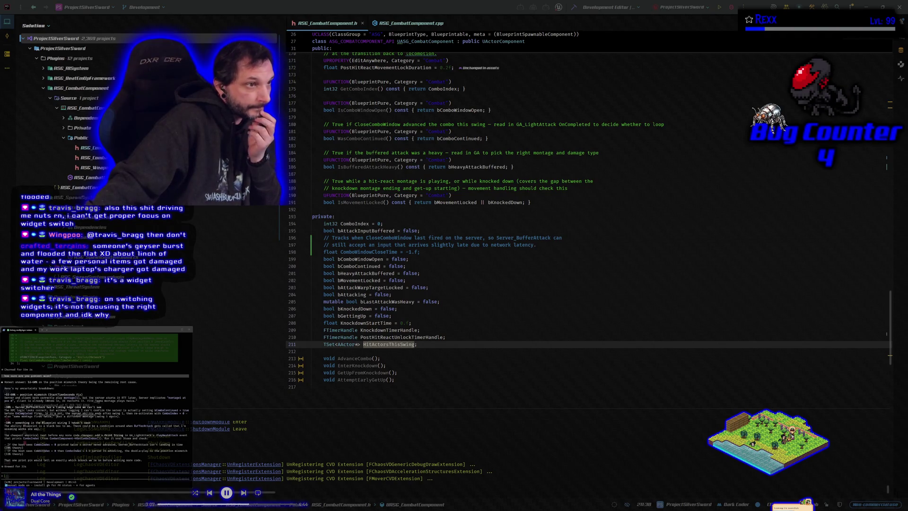
- Show the Chrome forum thread on the Activatable Widget Switcher and scroll to its solution
key("alt+Tab")
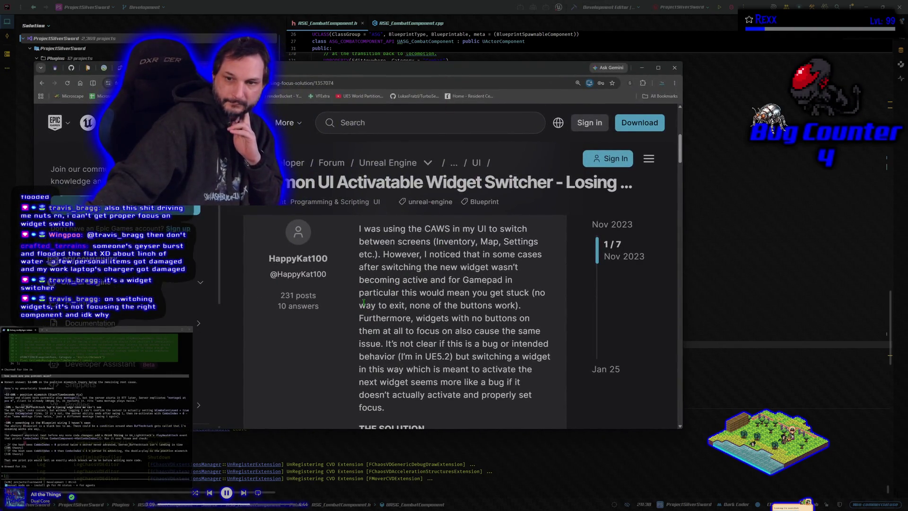
scroll(363, 302, "down", 2)
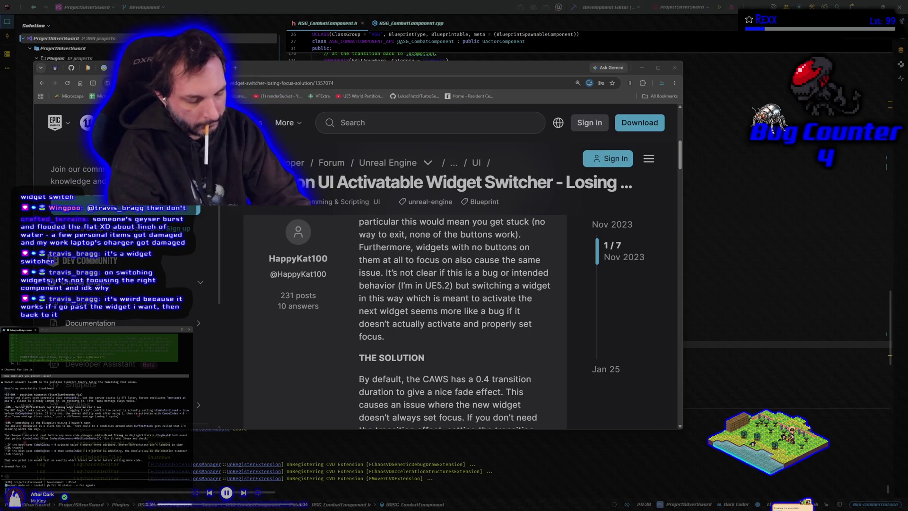
- Finish and send the agent prompt about double montages stopping on the client machine
type("st")
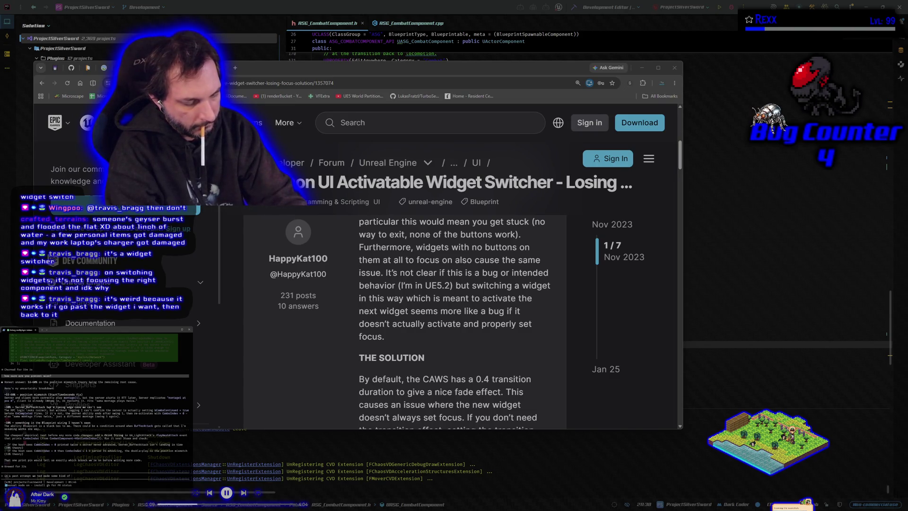
type("on to catch a late rpc, it")
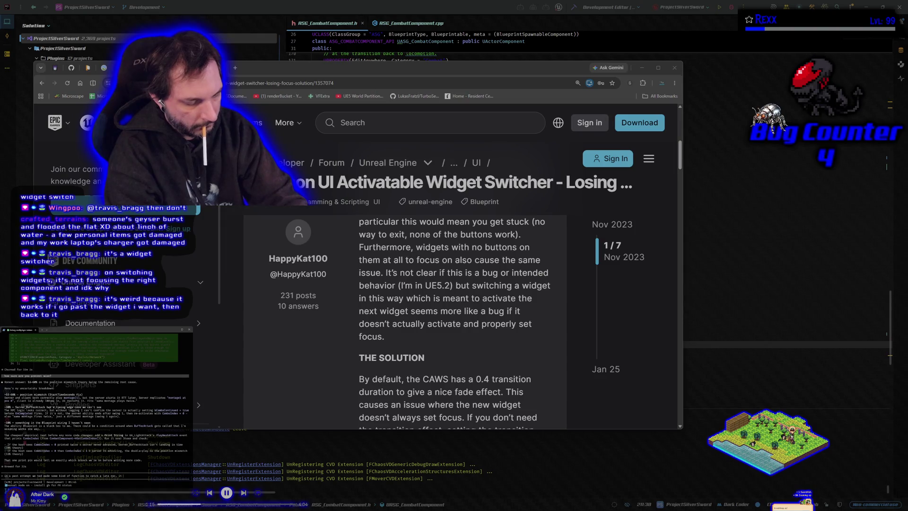
type(" worked fo")
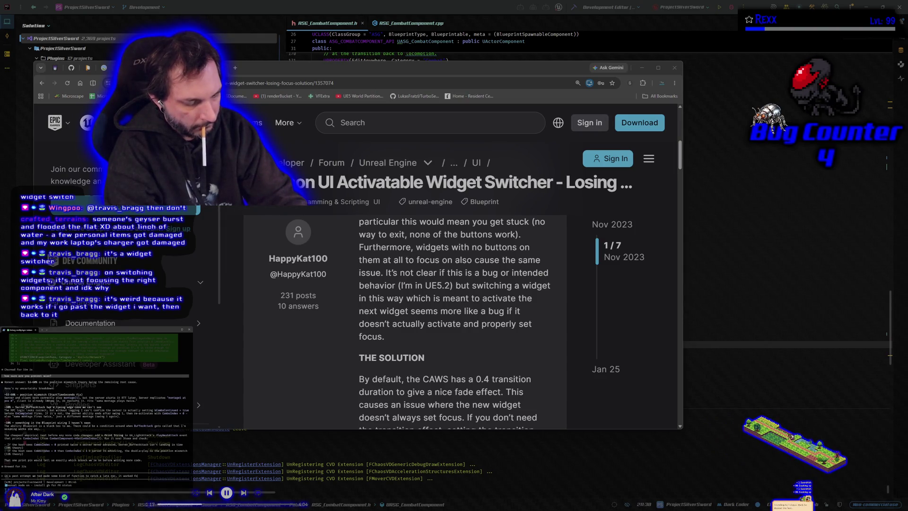
type("s")
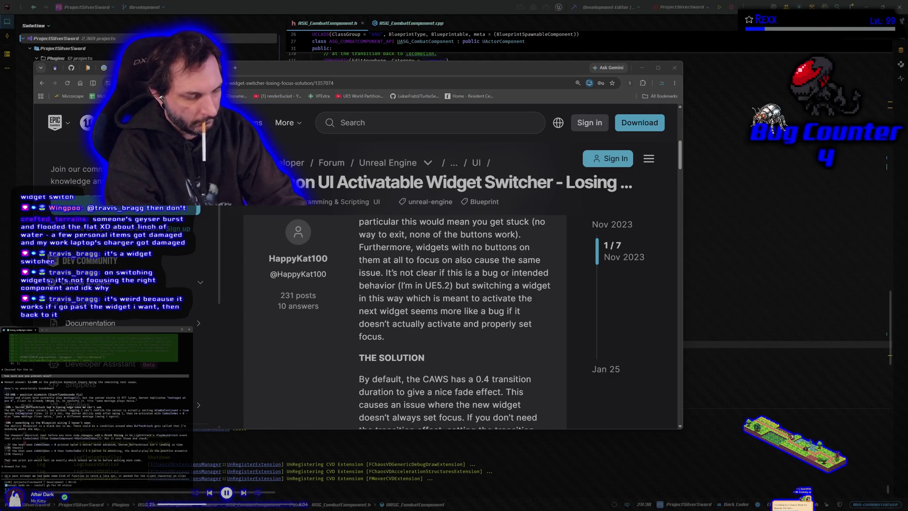
type("t machine, the")
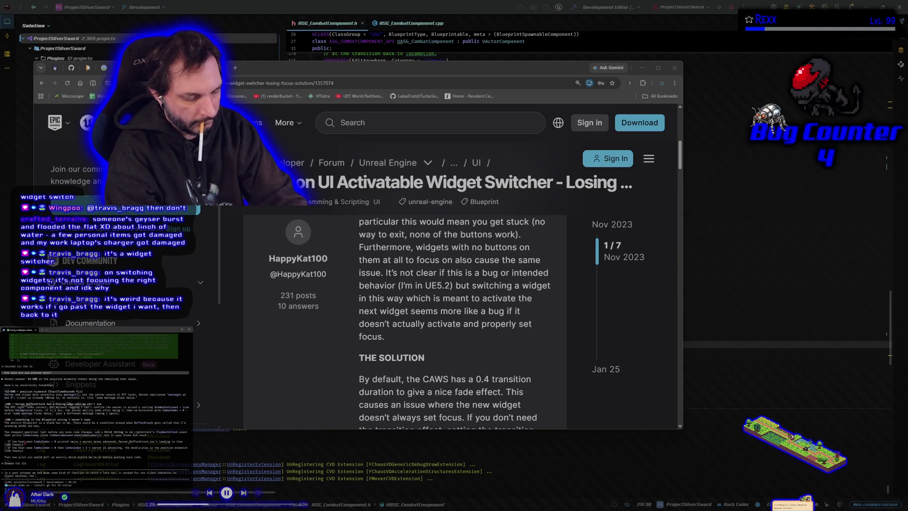
type(" double montages stopped. b")
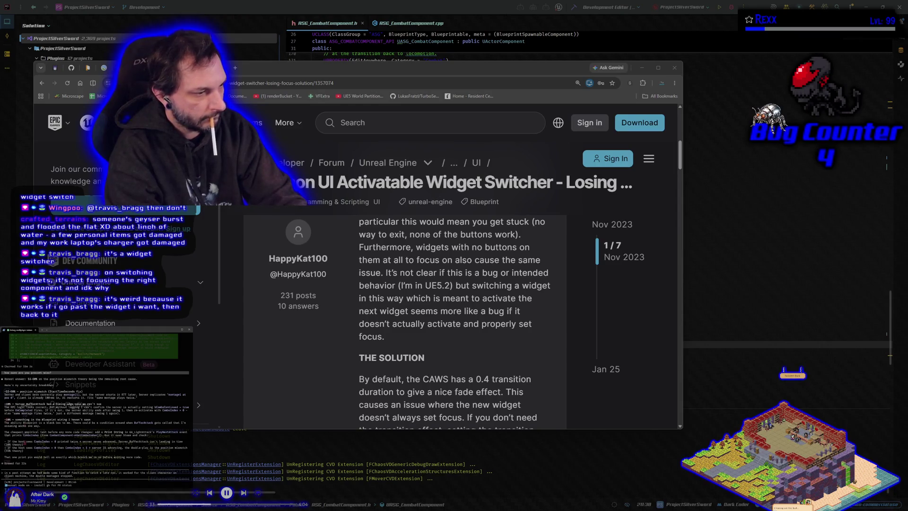
type("ut")
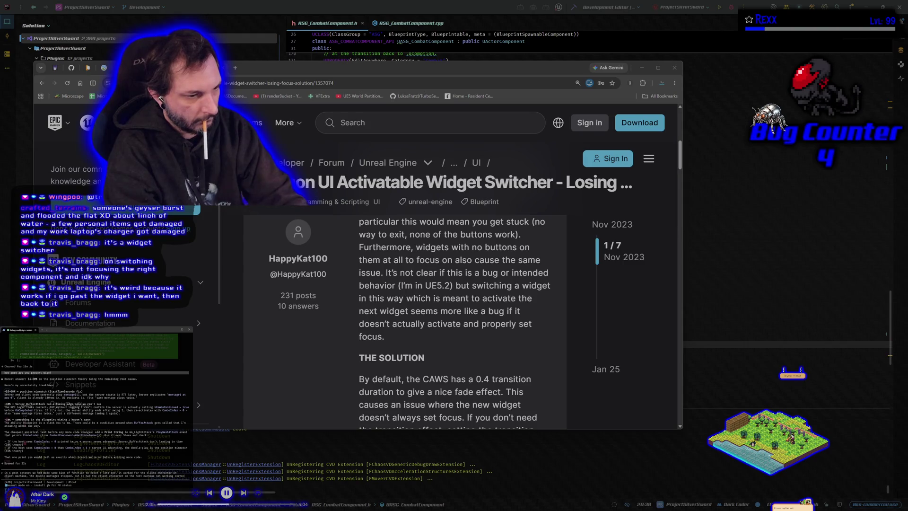
key("Return")
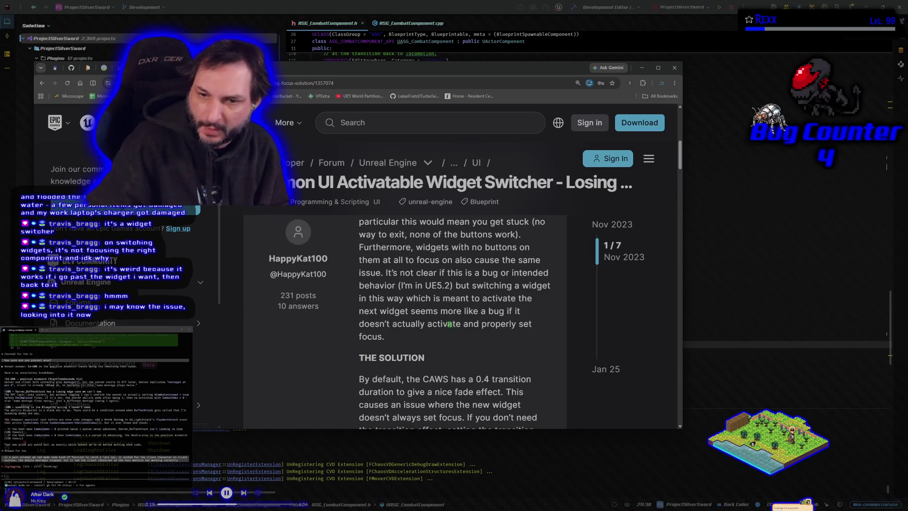
scroll(402, 325, "down", 2)
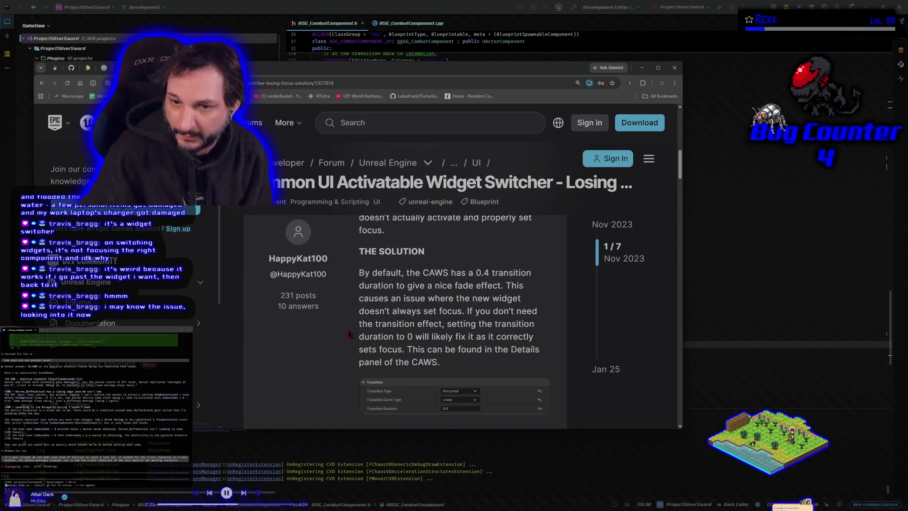
scroll(354, 333, "down", 4)
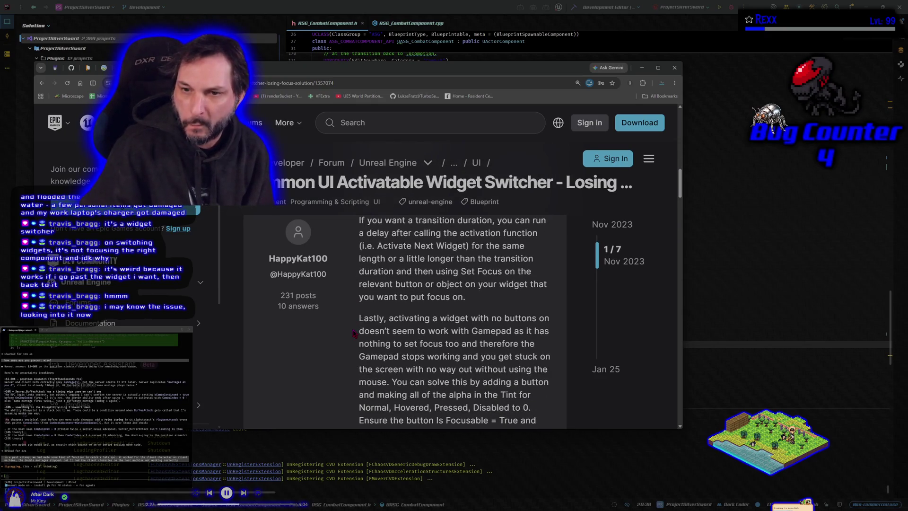
scroll(354, 334, "up", 10)
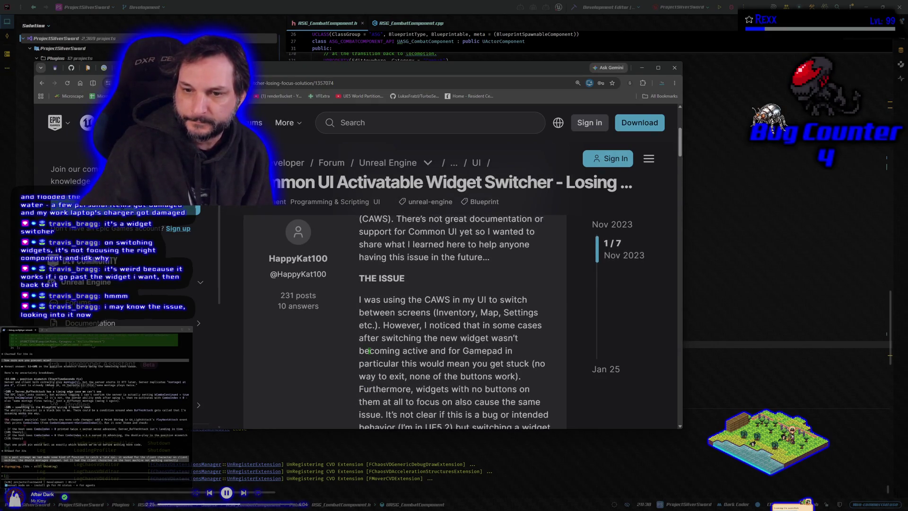
scroll(368, 351, "down", 9)
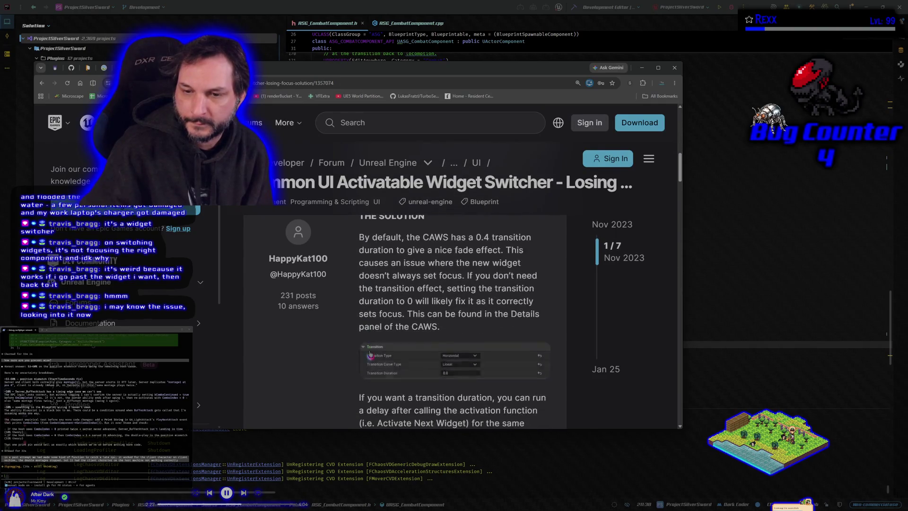
scroll(369, 351, "down", 5)
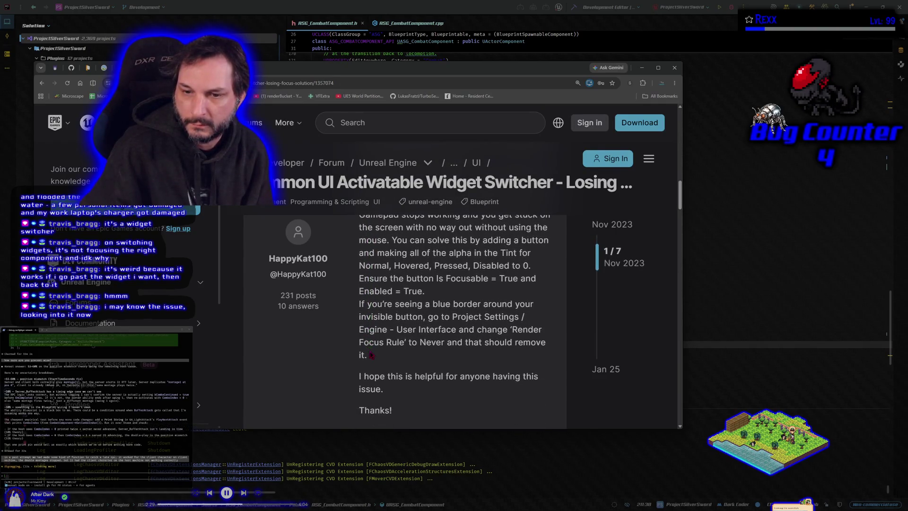
scroll(371, 354, "up", 1)
scroll(371, 355, "down", 5)
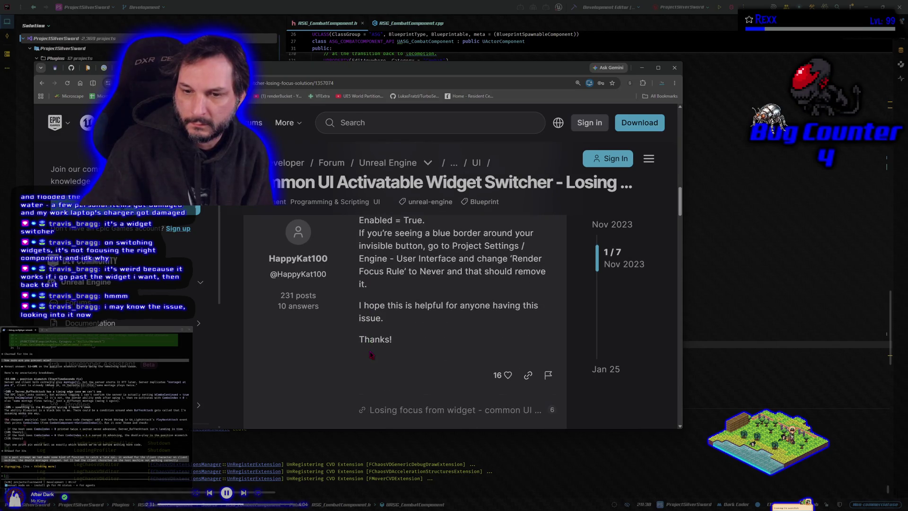
scroll(371, 355, "up", 5)
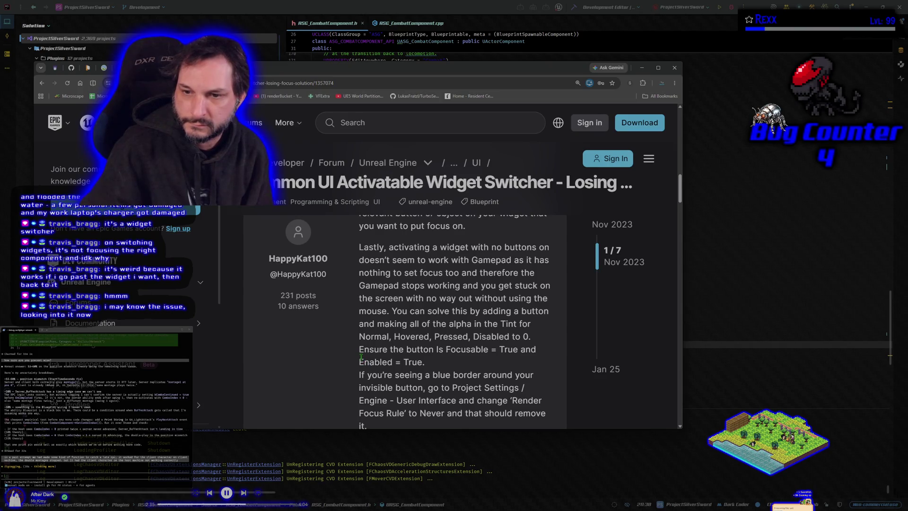
scroll(362, 360, "down", 1)
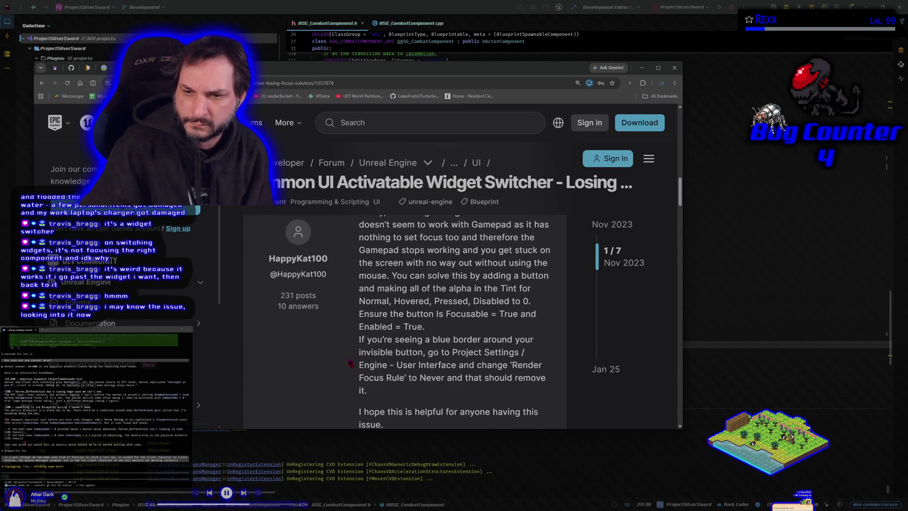
scroll(350, 363, "down", 1)
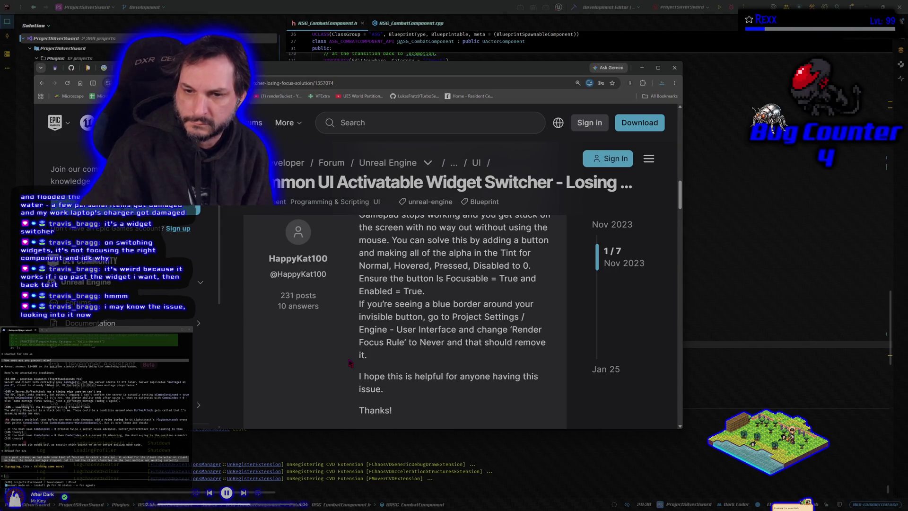
scroll(349, 362, "down", 2)
scroll(355, 365, "up", 10)
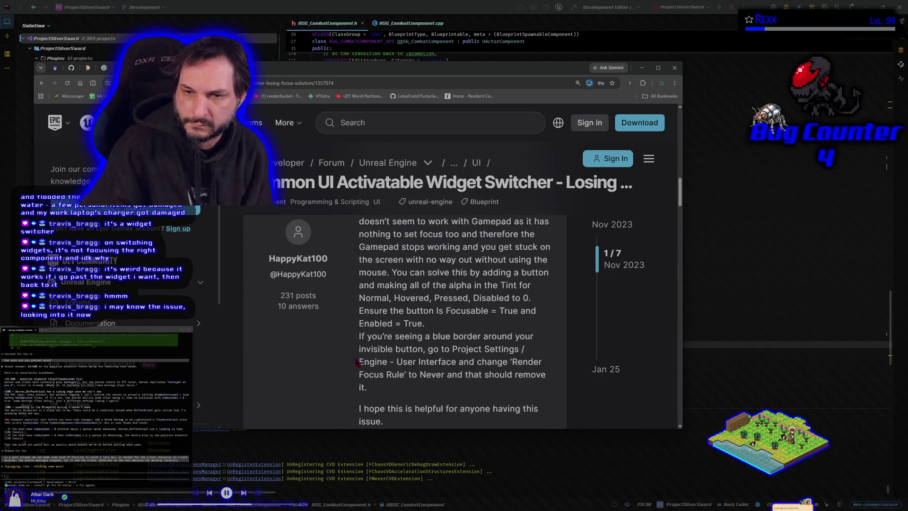
scroll(359, 365, "up", 8)
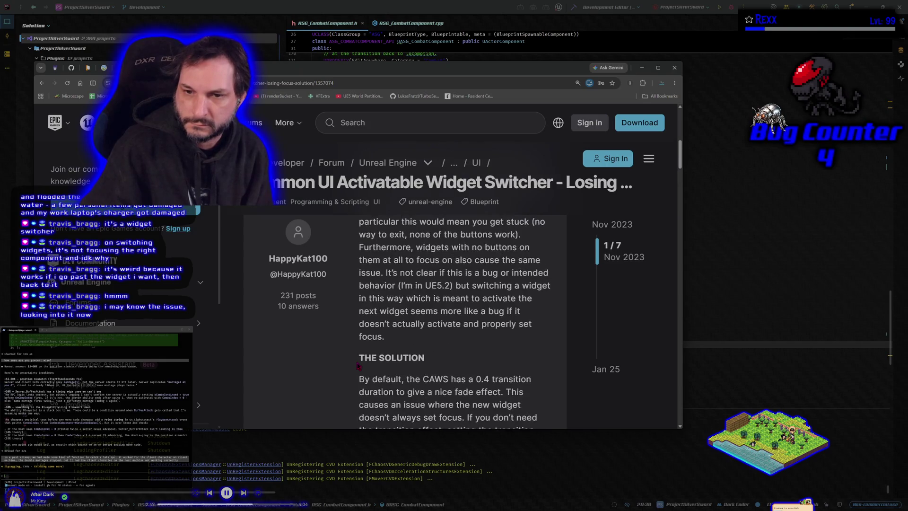
scroll(358, 365, "down", 4)
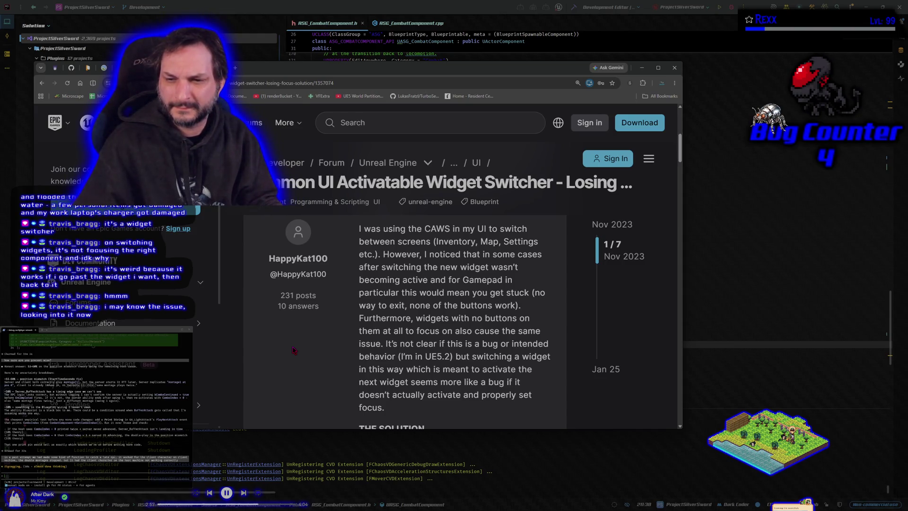
scroll(293, 350, "down", 1)
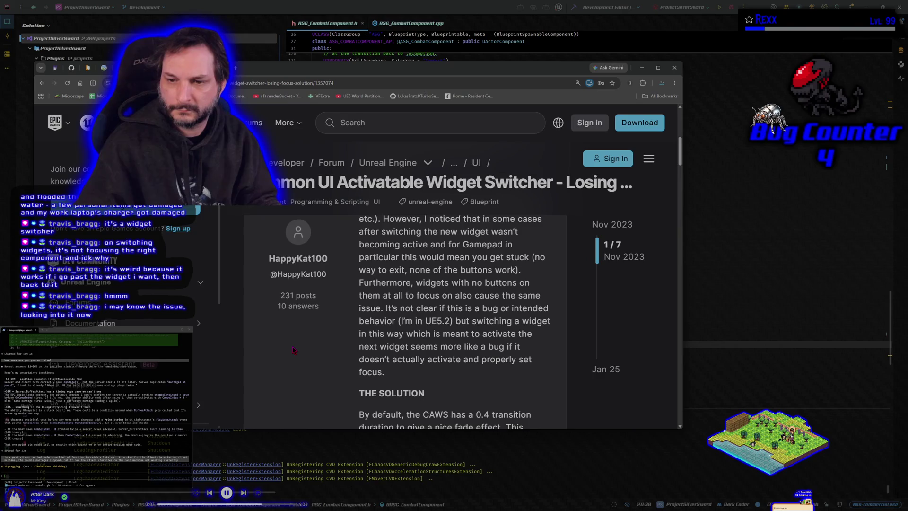
scroll(293, 350, "down", 4)
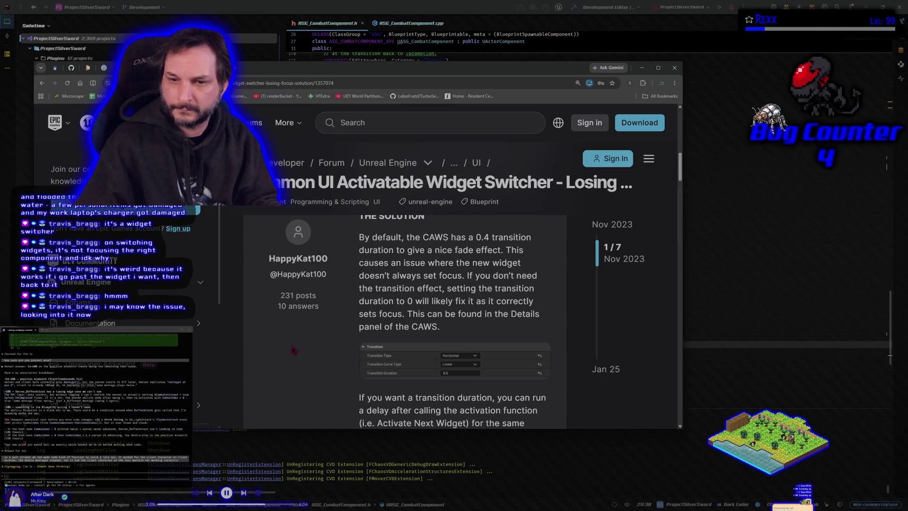
scroll(293, 350, "down", 1)
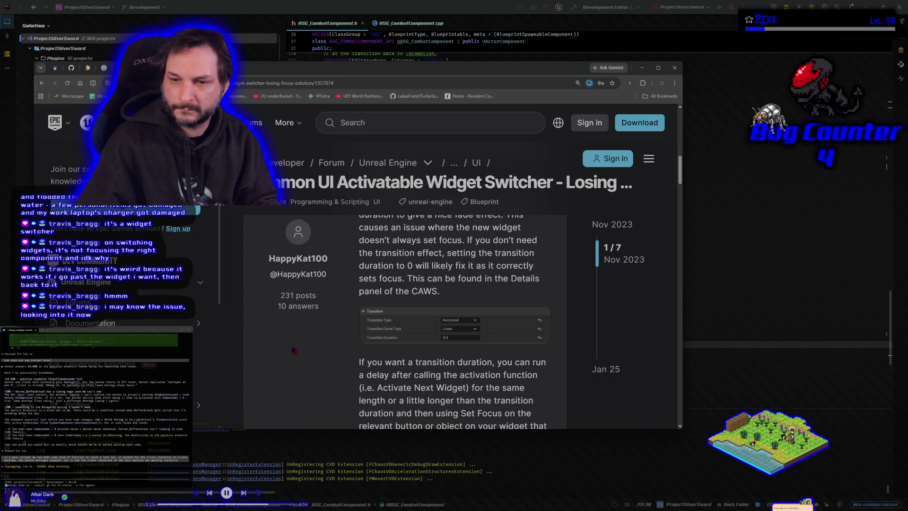
scroll(293, 349, "down", 3)
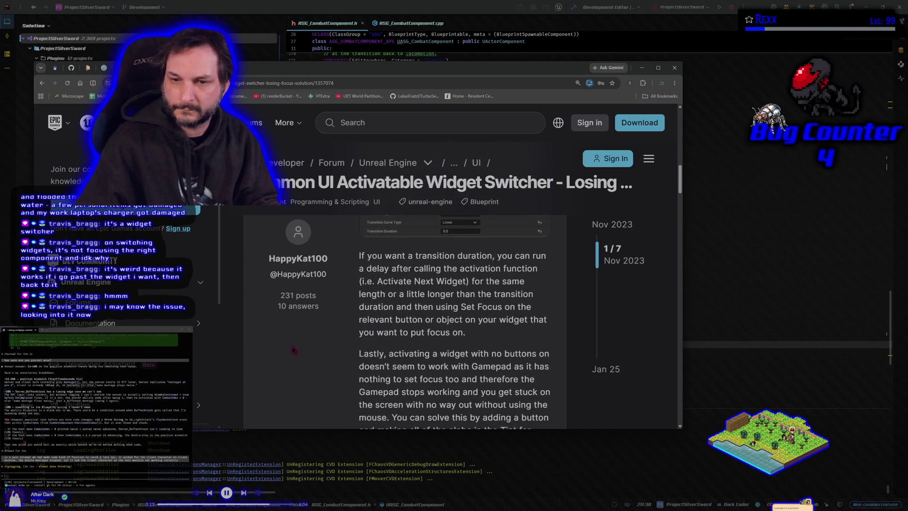
scroll(293, 350, "up", 1)
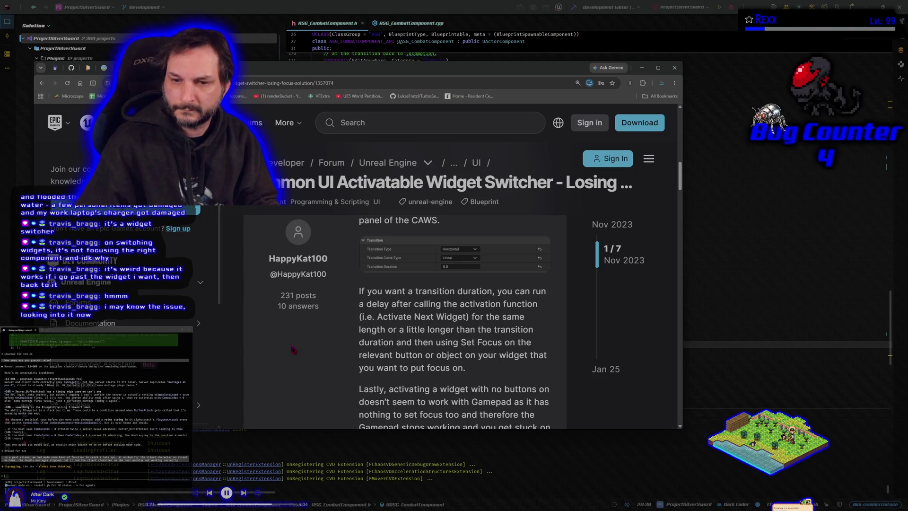
scroll(293, 350, "down", 3)
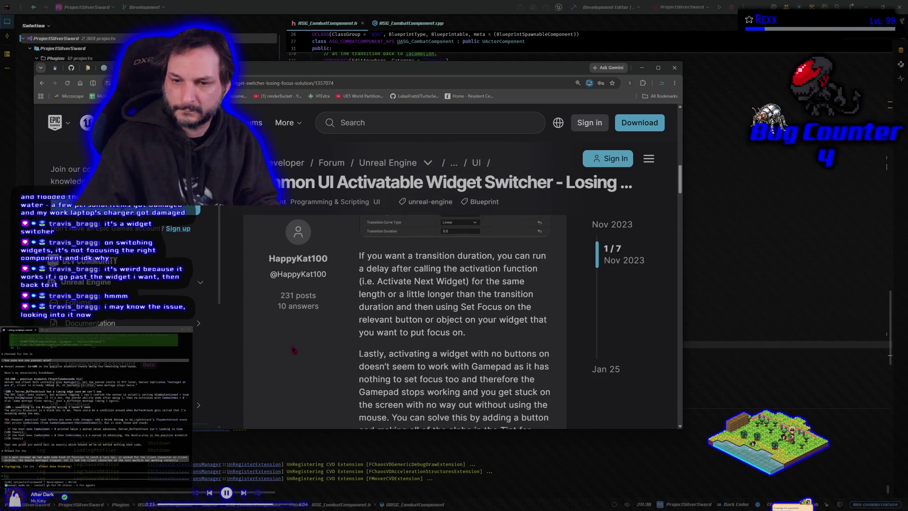
scroll(293, 349, "down", 1)
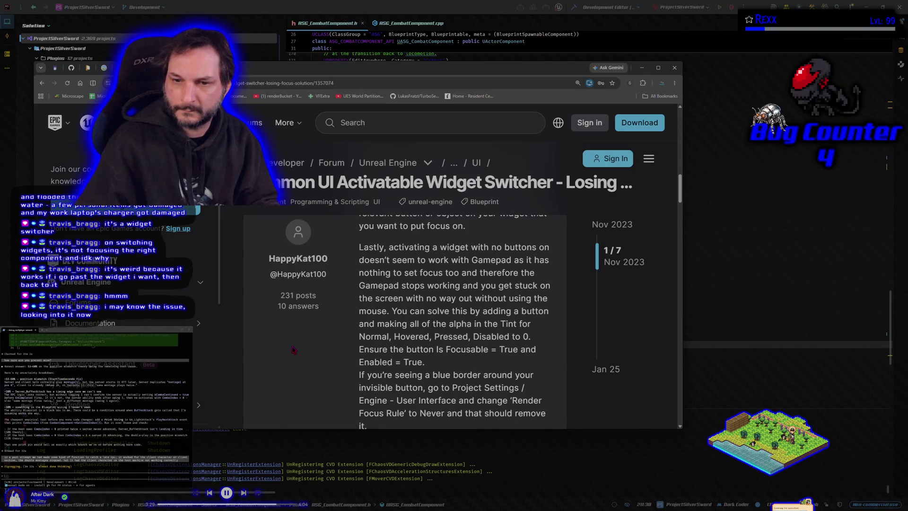
scroll(293, 349, "down", 1)
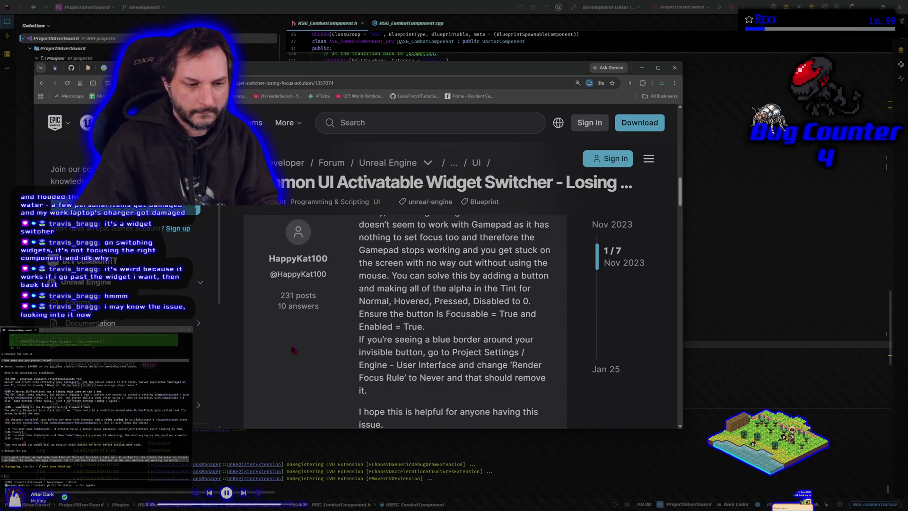
scroll(293, 349, "down", 5)
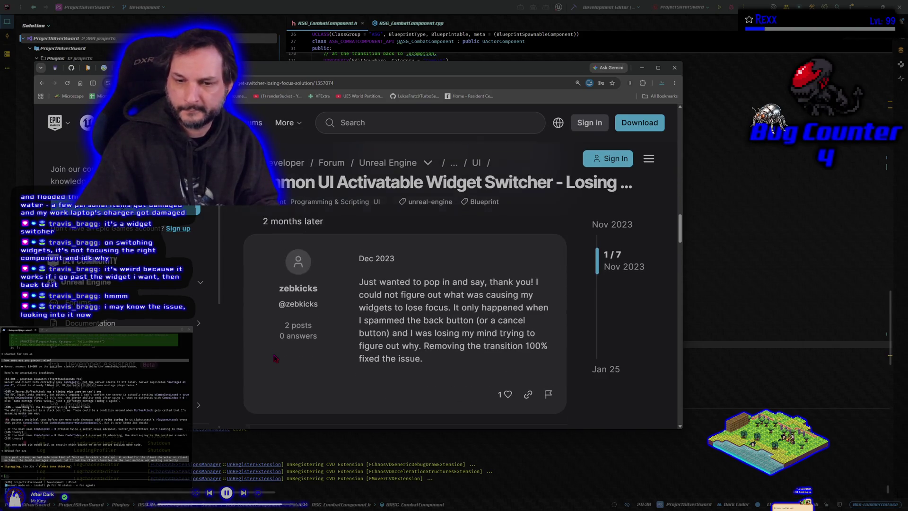
scroll(274, 358, "down", 5)
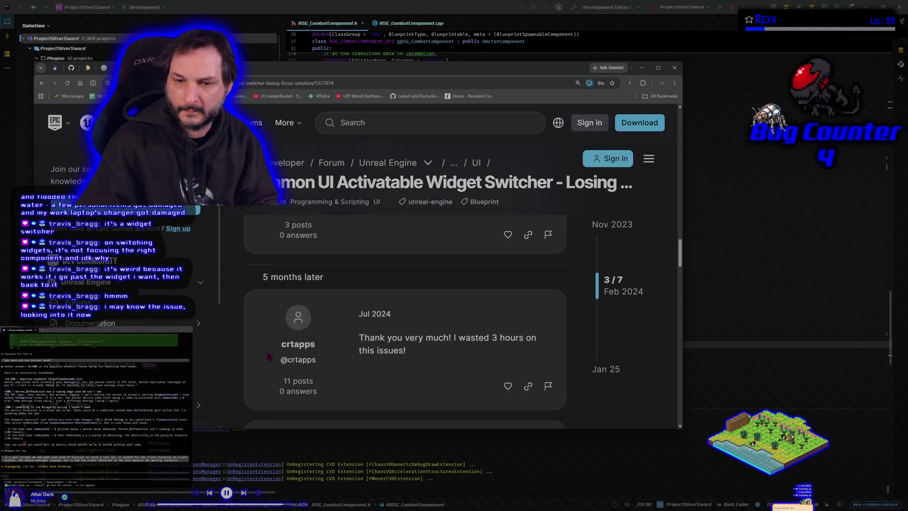
- Open a new Chrome tab and switch back to the Rider code editor
key("ctrl+t")
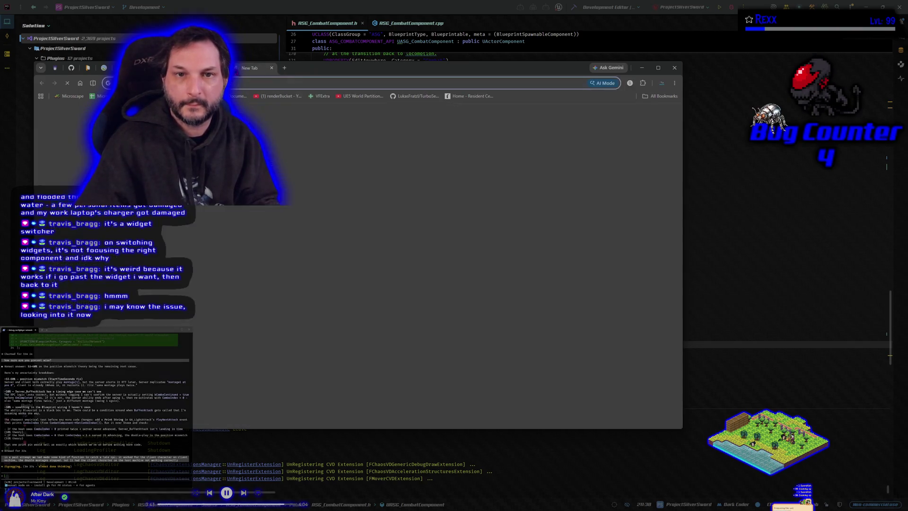
key("alt+Tab")
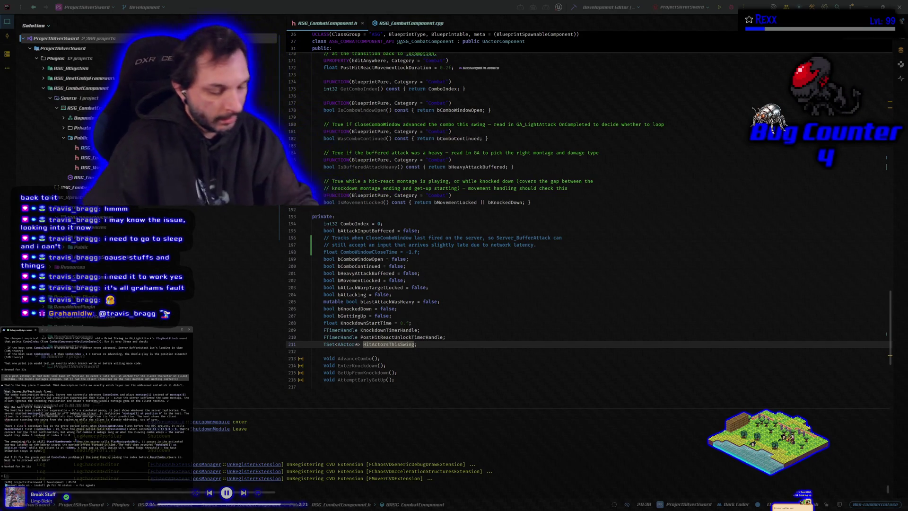
- Reply 'sure we can try' to the coding agent
type("sure we can try")
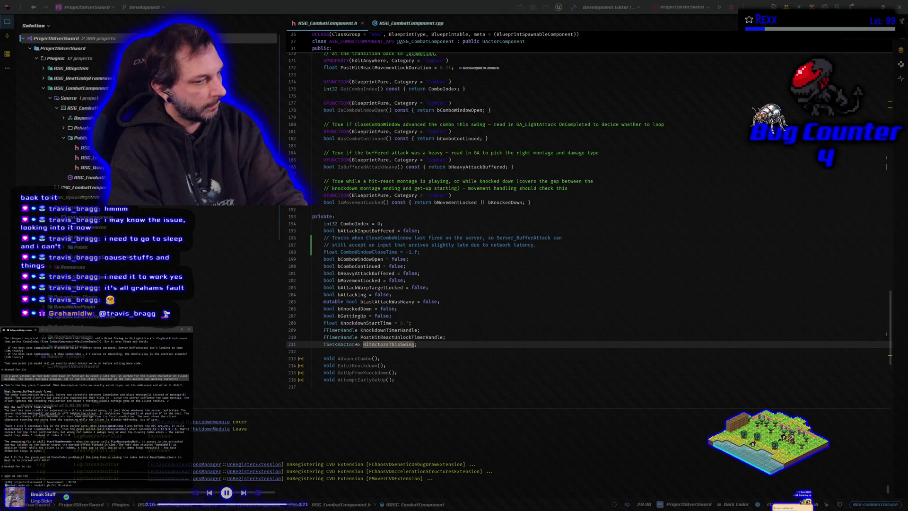
key("Return")
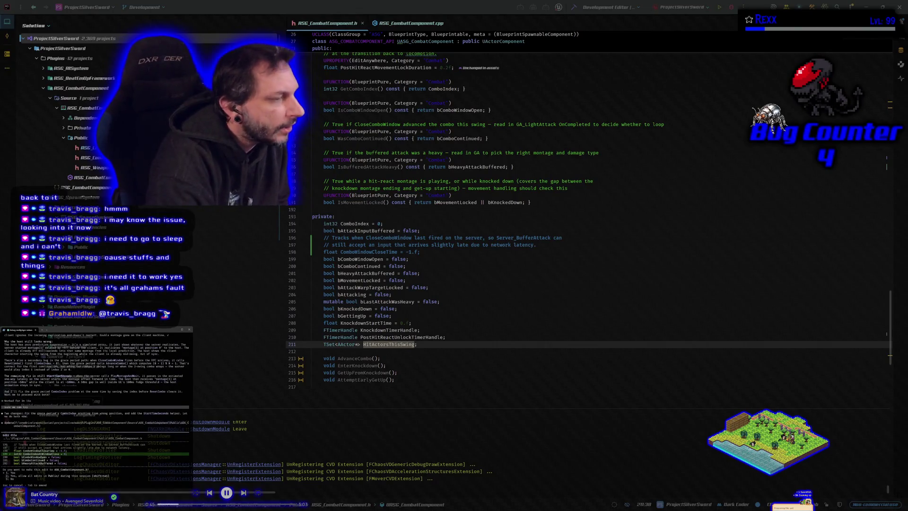
- Approve the agent's header edit adding ComboWindowCloseTime and ComboIndexAtWindowClose, then switch to ASG_CombatComponent.cpp
key("Return")
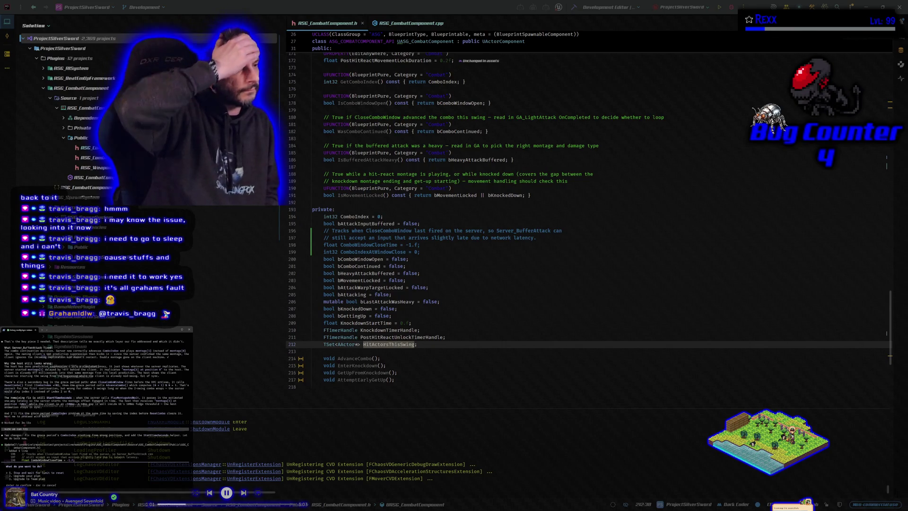
key("Return")
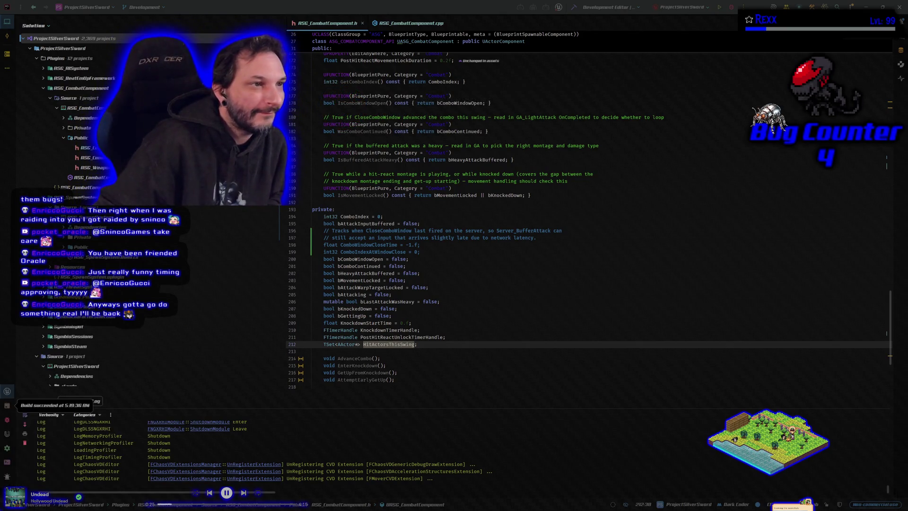
left_click(493, 346)
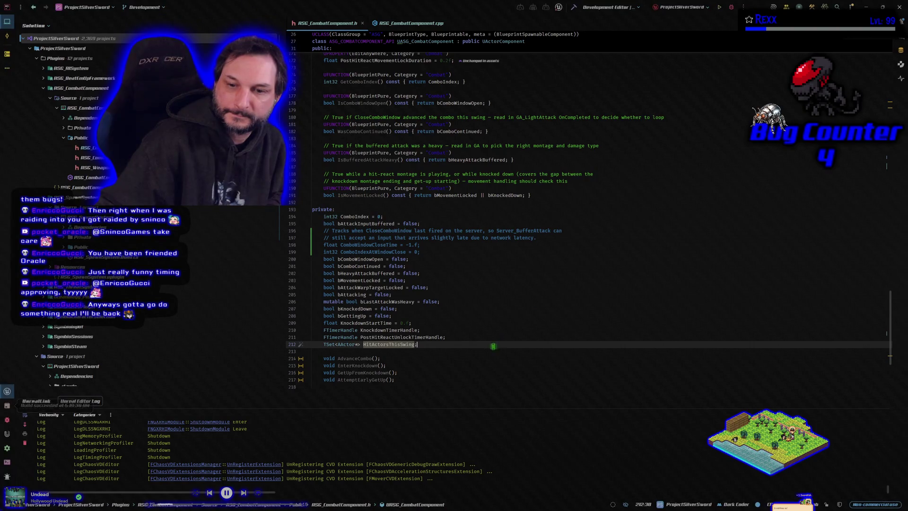
key("ctrl+a")
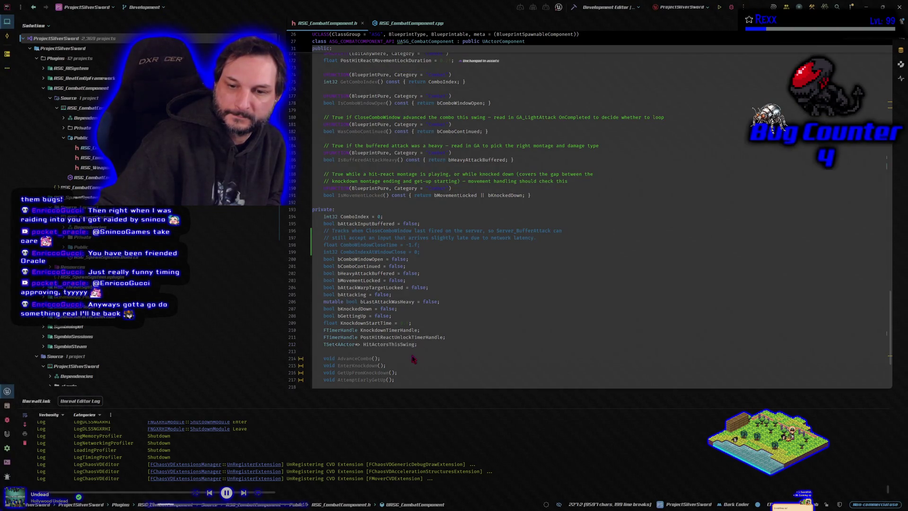
left_click(412, 359)
left_click(405, 28)
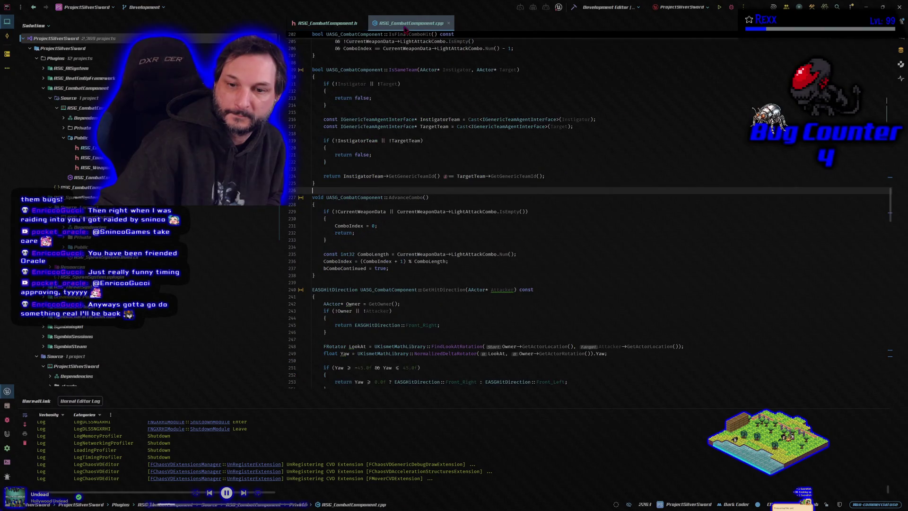
- Build the project from the header, then view ASG_CombatComponent.h's diff in GitHub Desktop
left_click(326, 23)
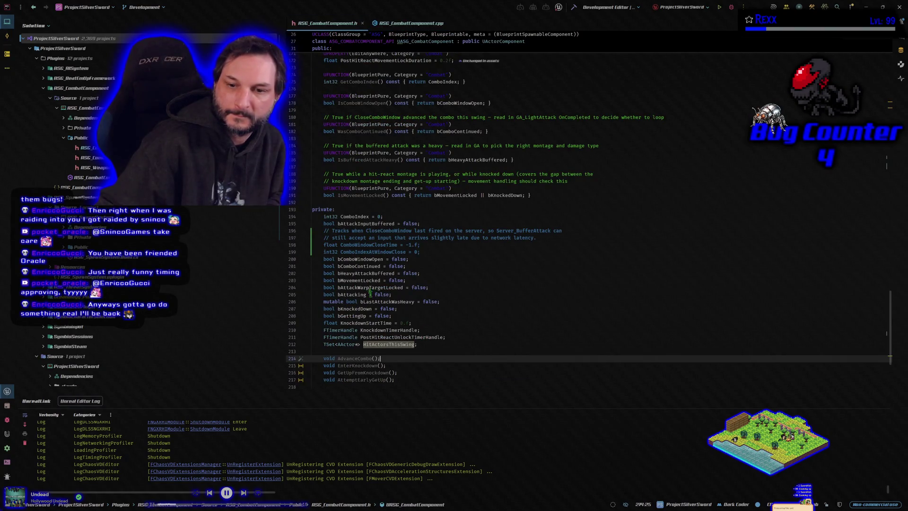
left_click(360, 351)
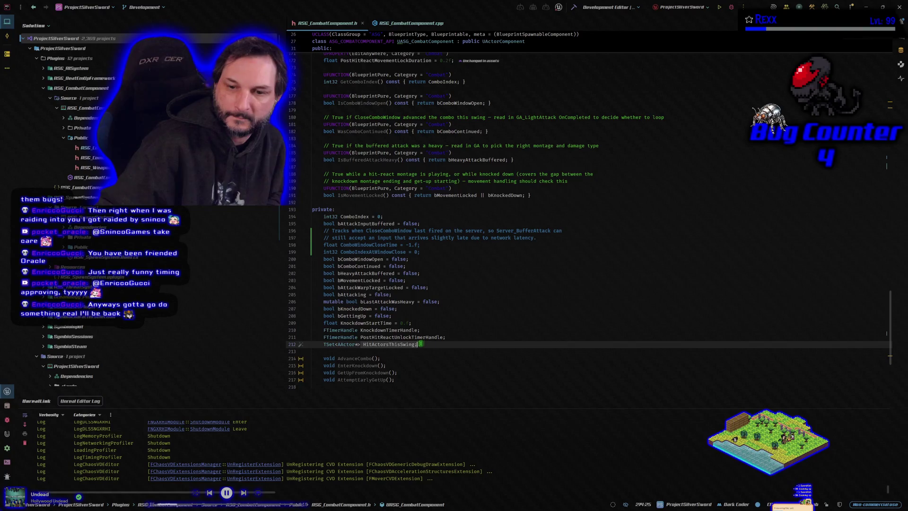
key("ctrl+End")
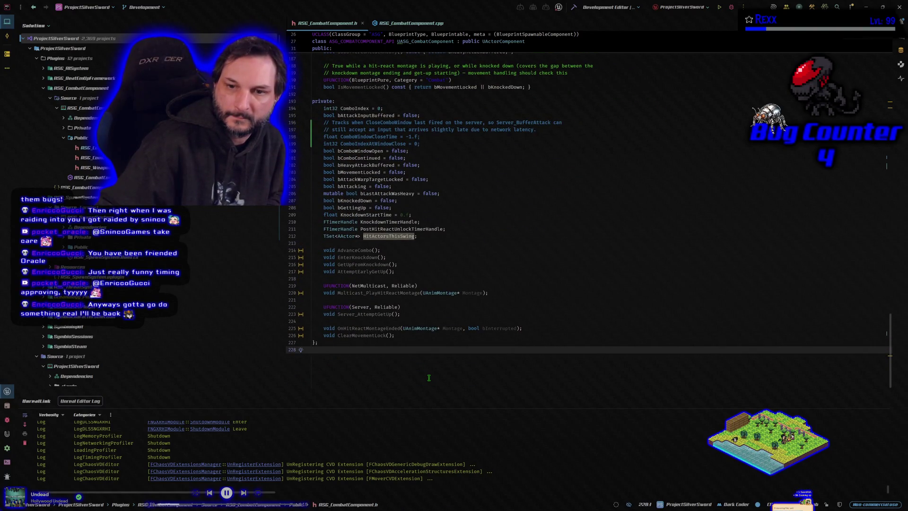
left_click(731, 9)
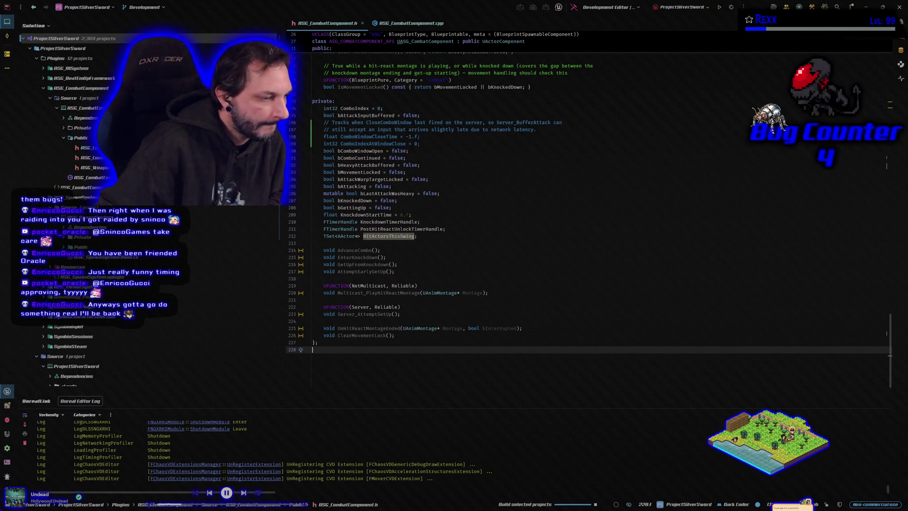
key("alt+Tab")
left_click(295, 141)
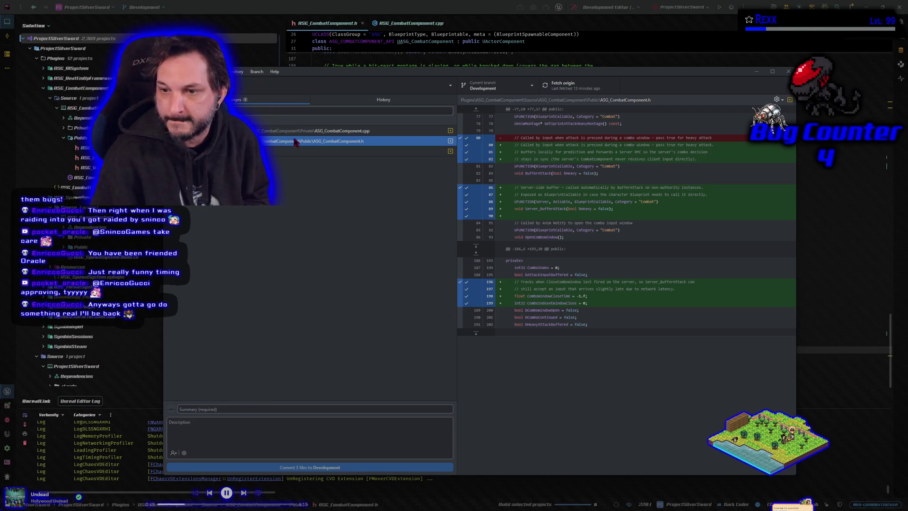
left_click(286, 131)
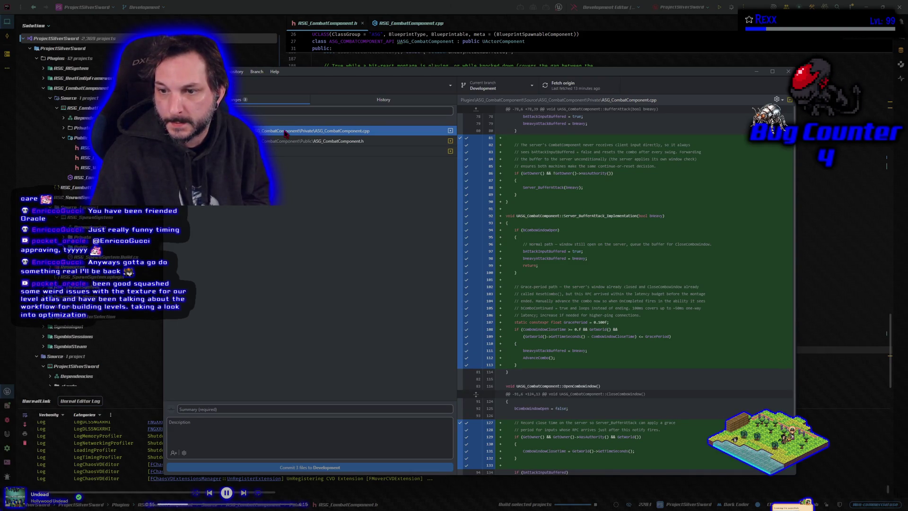
left_click(294, 141)
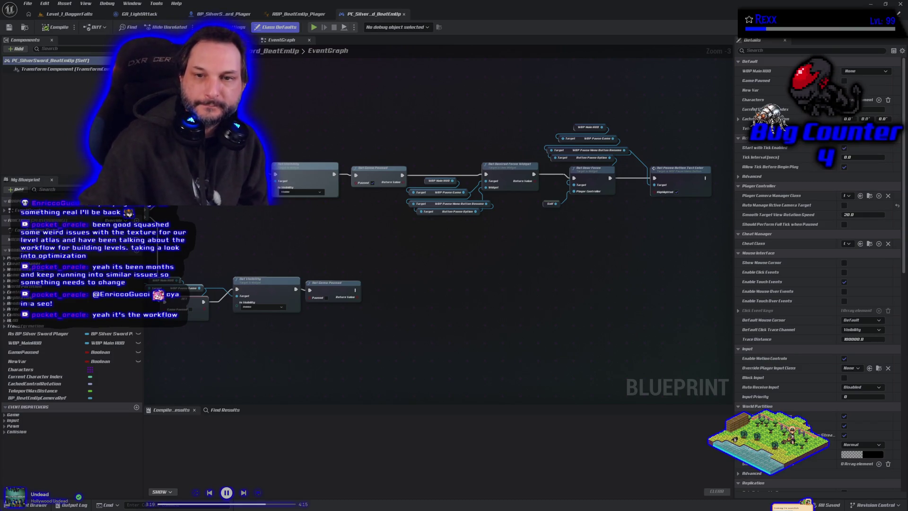
- Look over the GA_LightAttack blueprint's main EventGraph
scroll(396, 231, "down", 3)
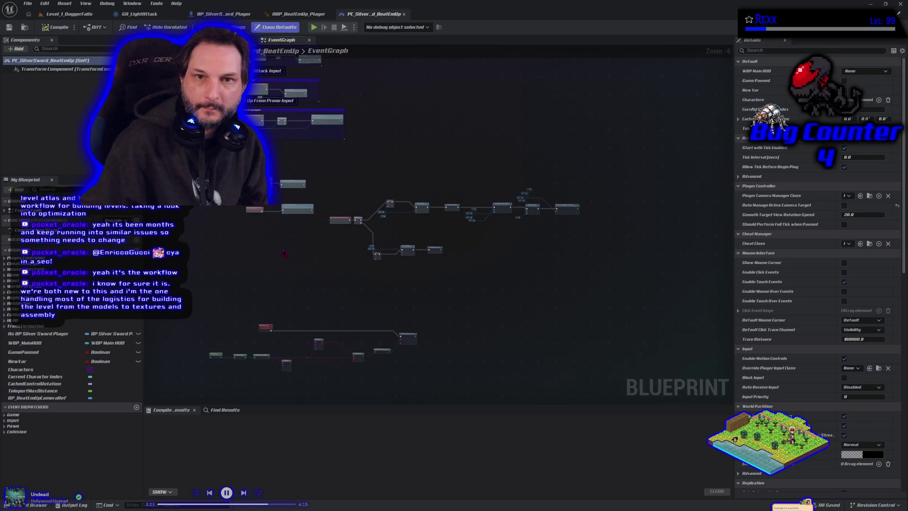
scroll(284, 253, "up", 3)
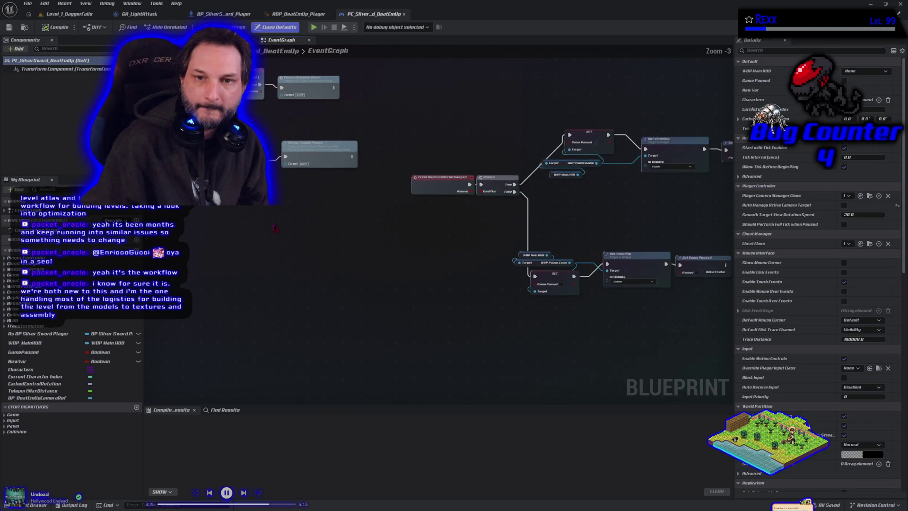
left_click_drag(274, 228, 278, 302)
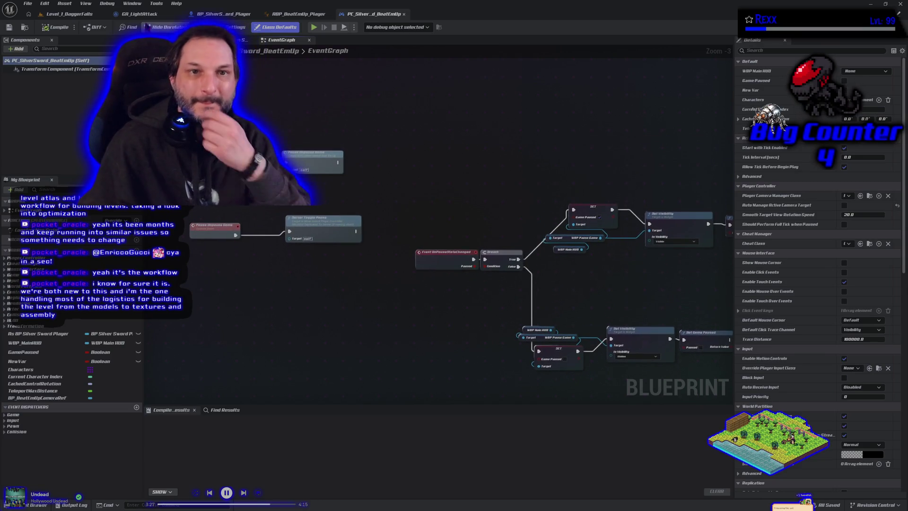
left_click(139, 13)
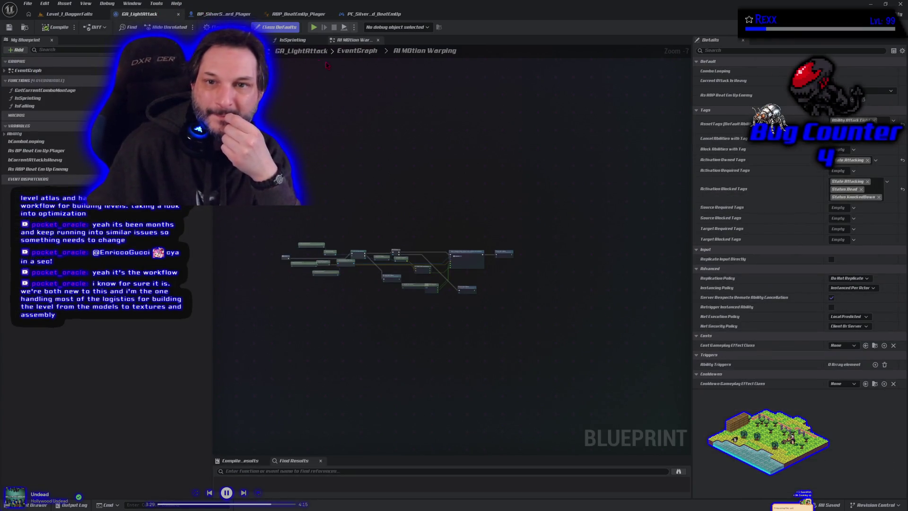
left_click(357, 50)
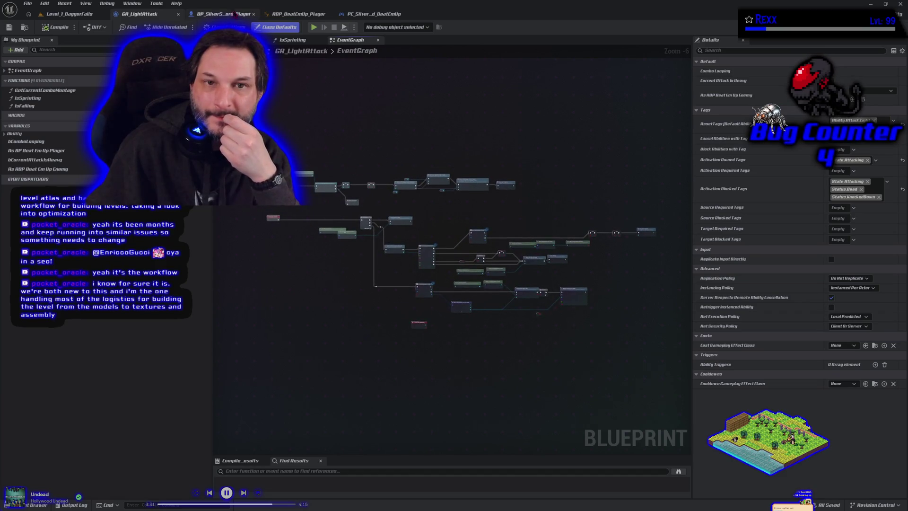
- Show BP_SilverSword_Player's EventGraph with the ServerSetWarpTargetRotation graph closed, zoomed on Buffer Attack
left_click(225, 14)
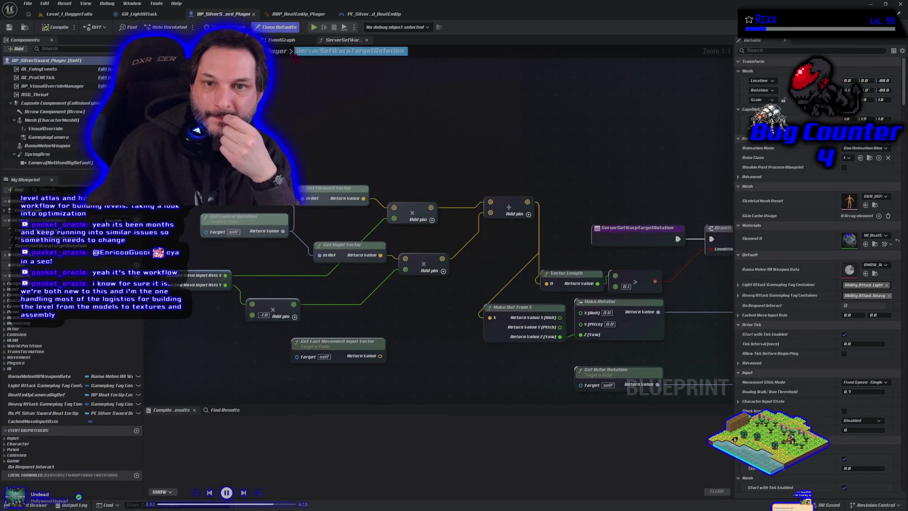
left_click(288, 39)
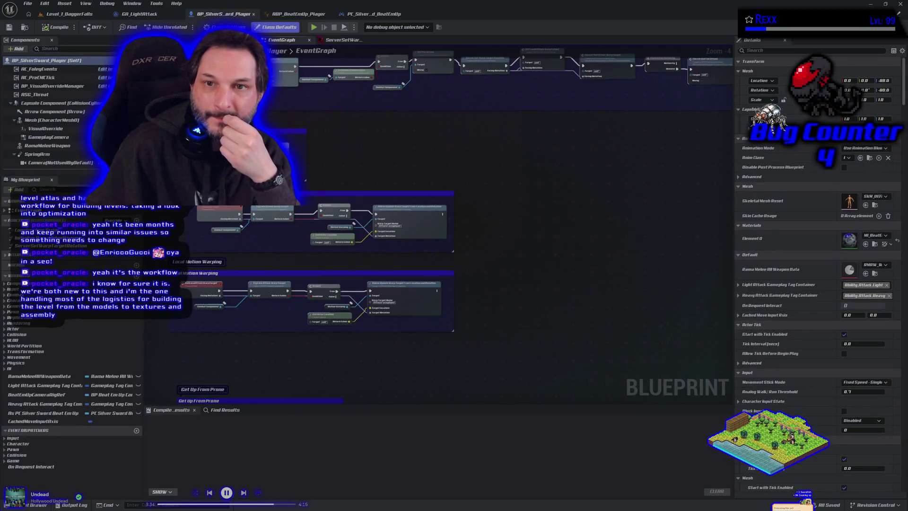
left_click(367, 41)
scroll(275, 251, "up", 4)
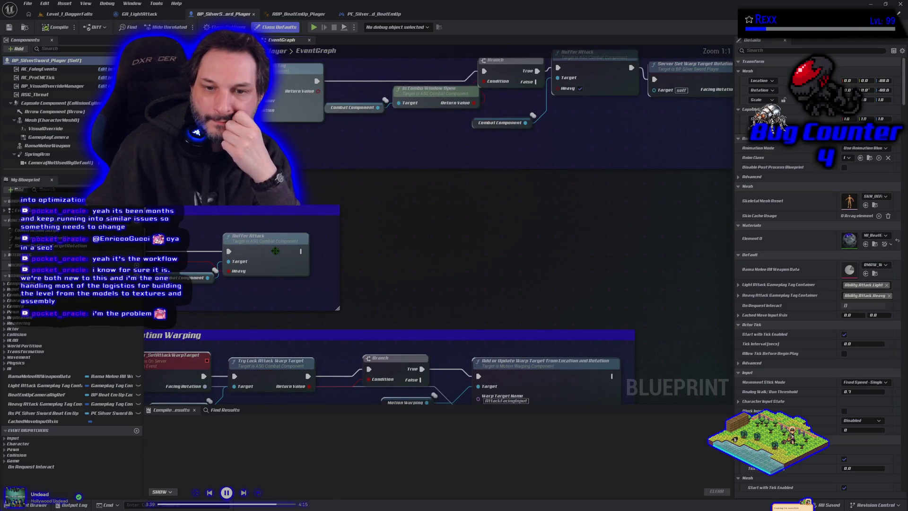
- Wire a SwitchHasAuthority Remote pin to Server Buffer Attack beside the warp-target chain, then compile
left_click(275, 251)
scroll(374, 229, "down", 2)
mouse_move(520, 296)
left_mouse_down()
mouse_move(216, 290)
mouse_move(324, 264)
mouse_move(414, 262)
left_mouse_up()
scroll(414, 264, "down", 3)
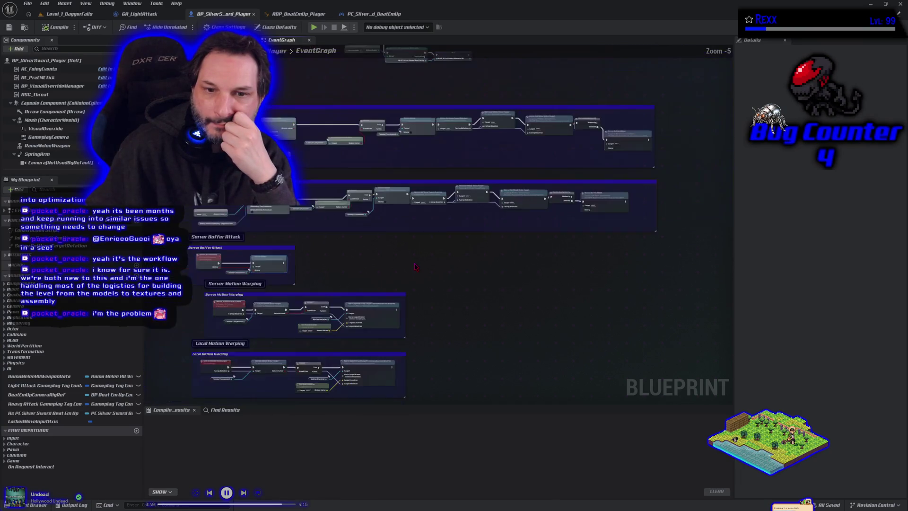
scroll(415, 266, "up", 1)
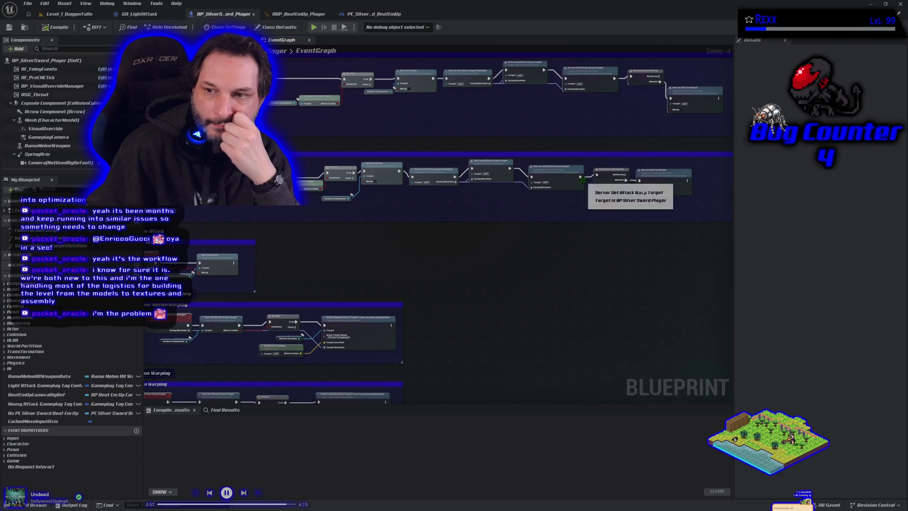
mouse_move(625, 180)
left_mouse_down()
mouse_move(638, 183)
mouse_move(608, 194)
left_mouse_up()
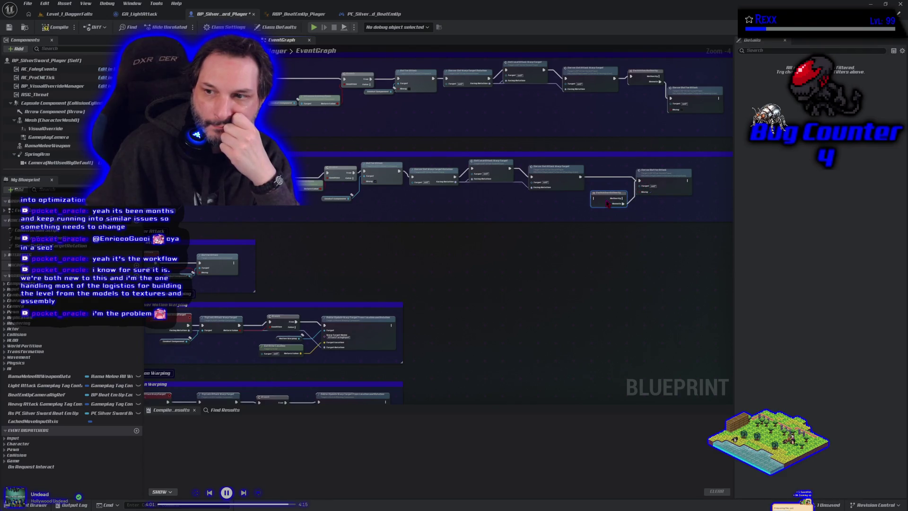
left_click(53, 29)
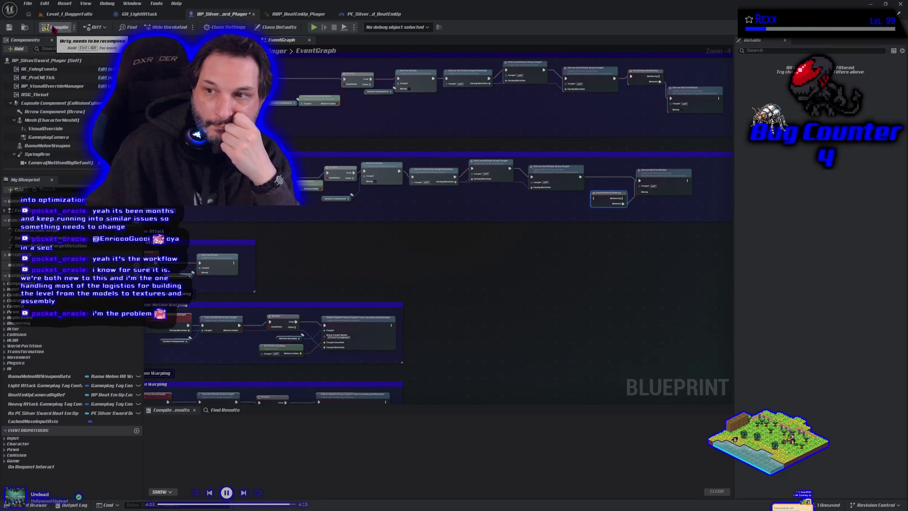
- Connect the top Remote pin to Server Buffer Attack, then compile and save BP_SilverSword_Player
mouse_move(660, 81)
left_mouse_down()
mouse_move(672, 100)
mouse_move(644, 90)
mouse_move(644, 103)
left_mouse_up()
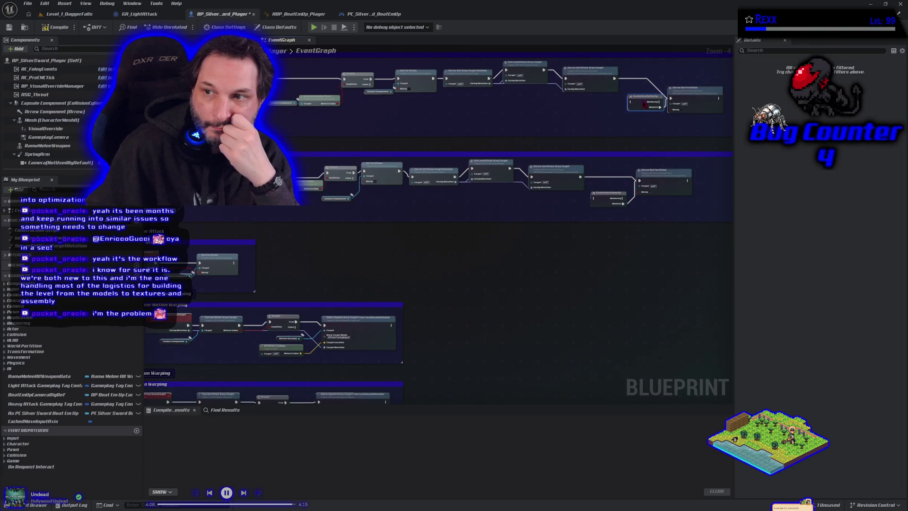
left_click(52, 27)
left_click(10, 28)
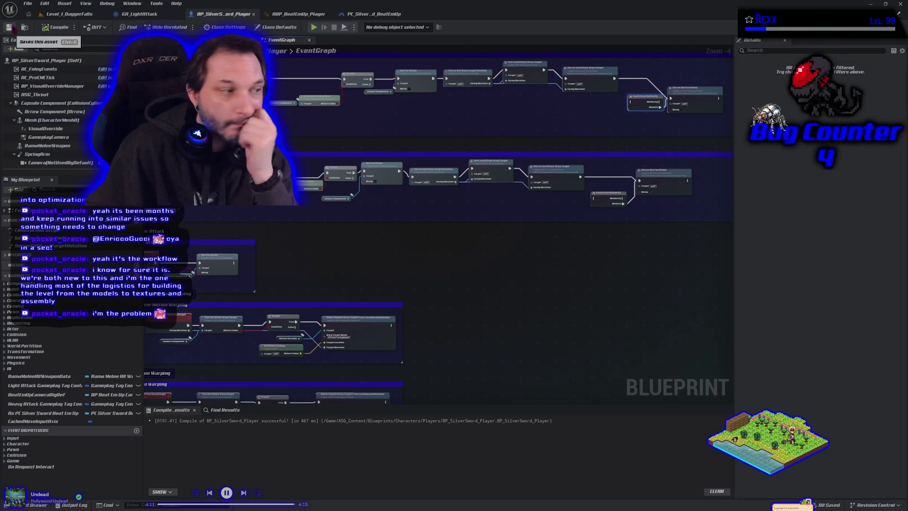
key("alt+Tab")
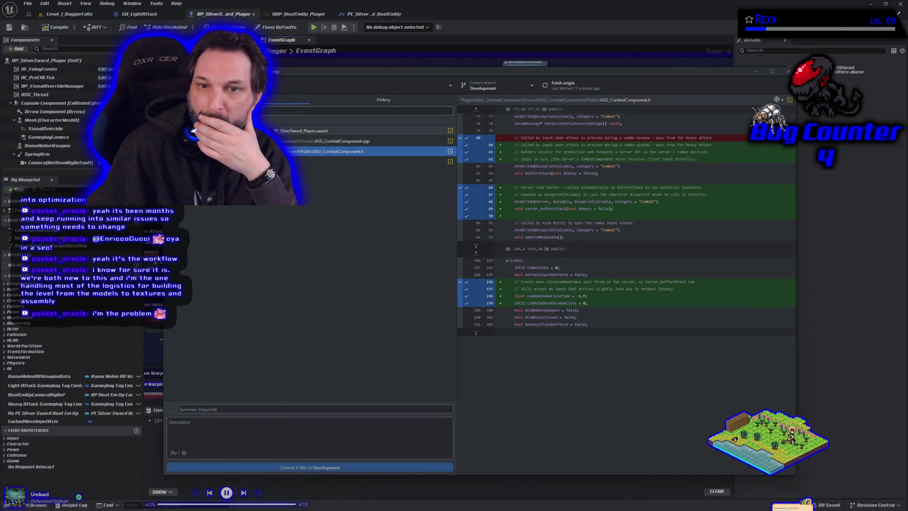
- Review the BP_SilverSword_Player.uasset and ASG_CombatComponent.h diffs, then return to the editor
left_click(302, 130)
left_click(303, 151)
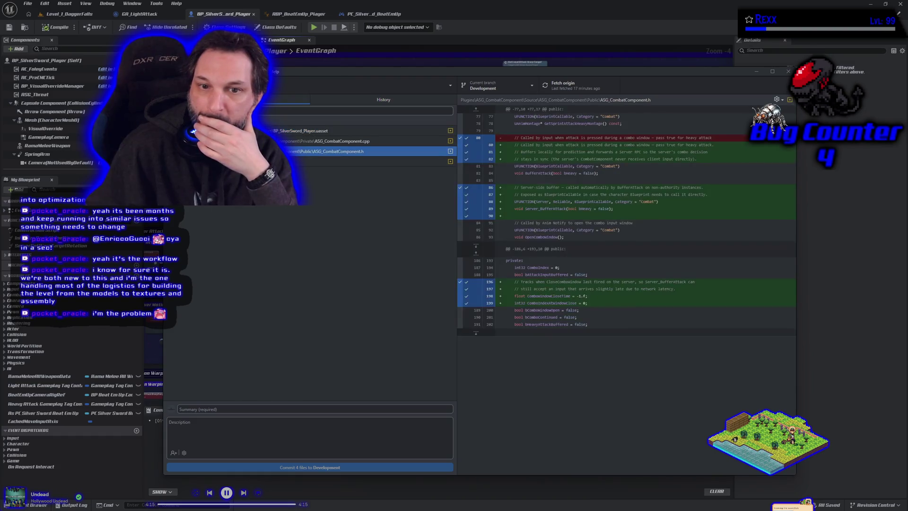
key("alt+Tab")
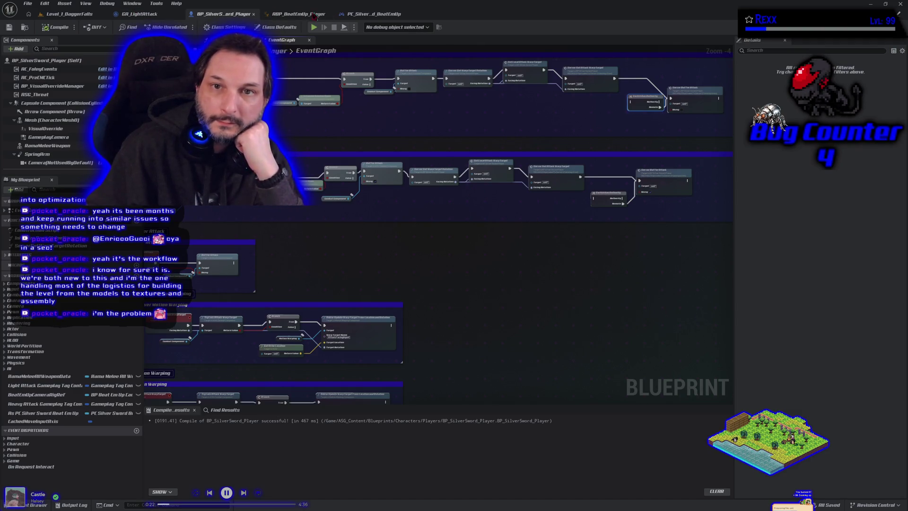
- Close the PC_SilverSword_BeatEmUp blueprint and go back to the Level_1_DaggerFalls viewport
left_click(369, 15)
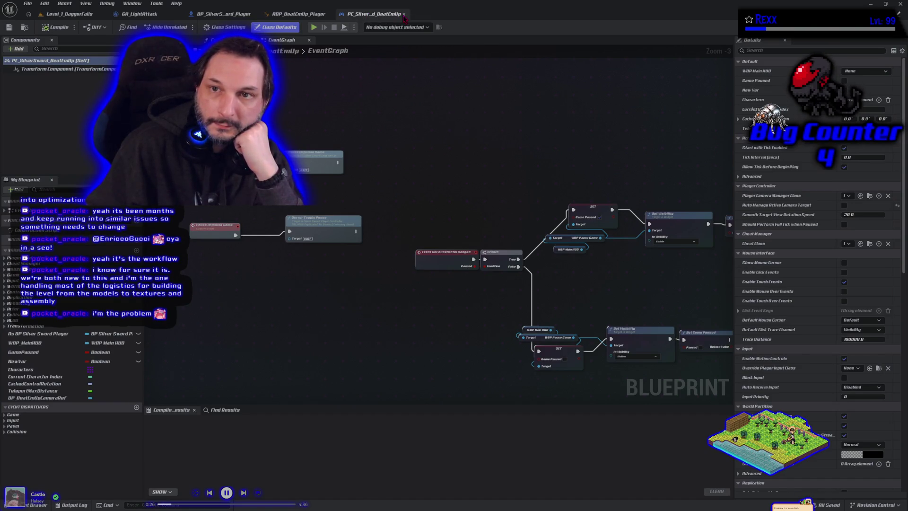
left_click(312, 14)
left_click(139, 13)
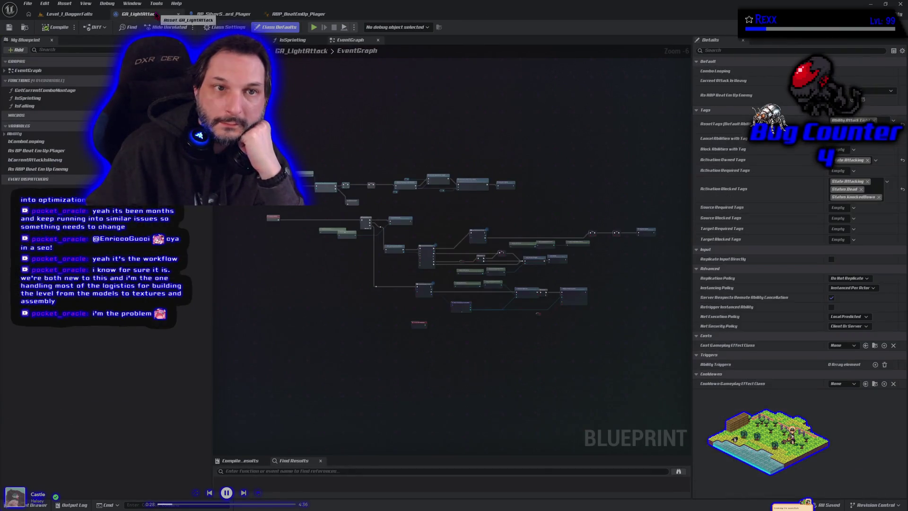
left_click(57, 13)
left_click(69, 4)
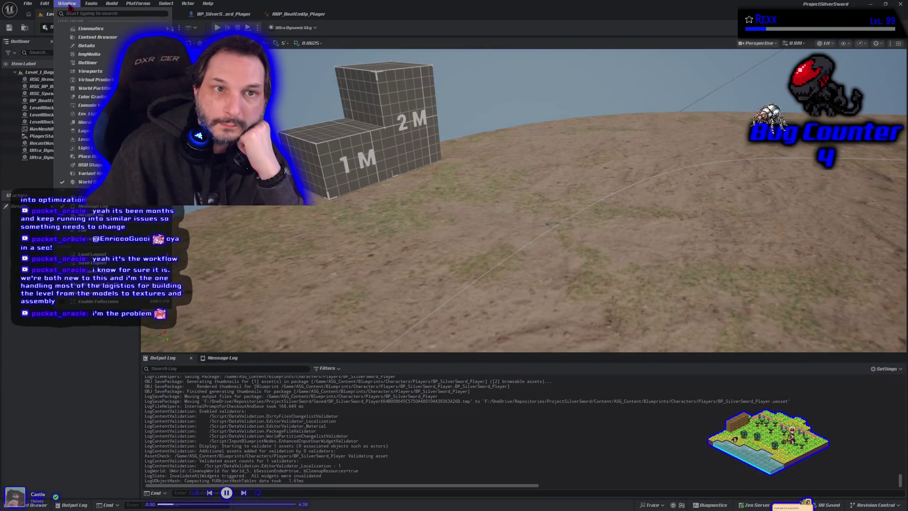
mouse_move(139, 4)
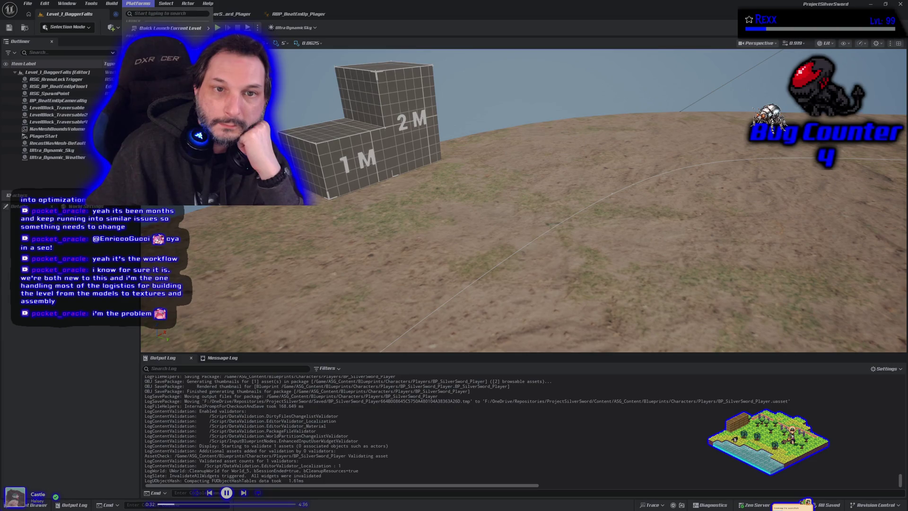
key("Escape")
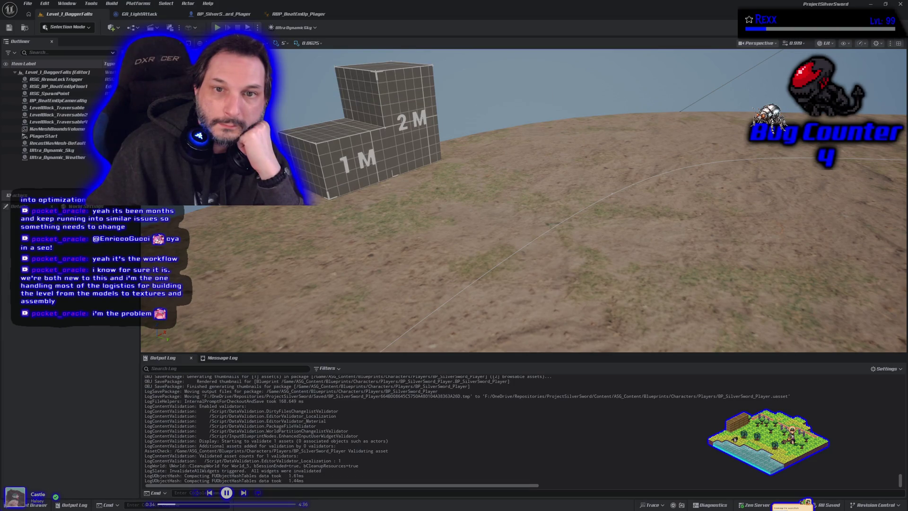
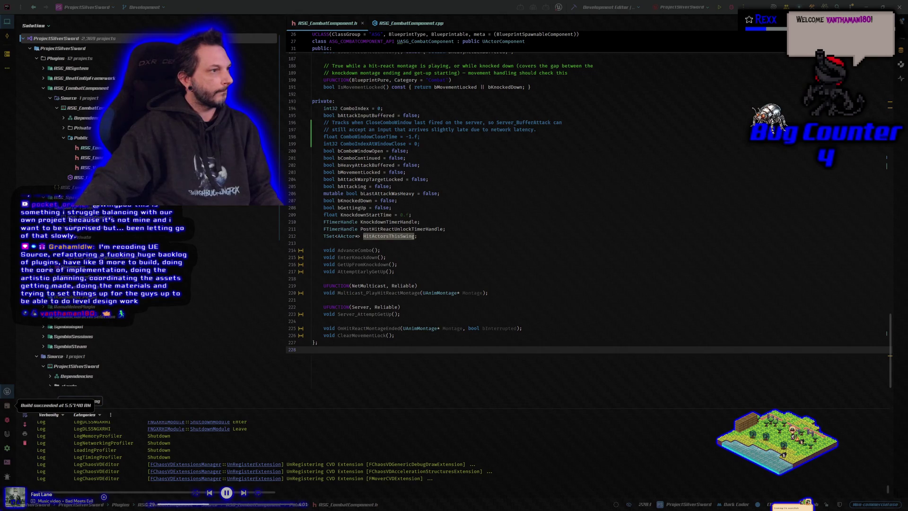
- Switch from the RSG_CombatComponent.h editor to the Steam client's Store window
key("alt+Tab")
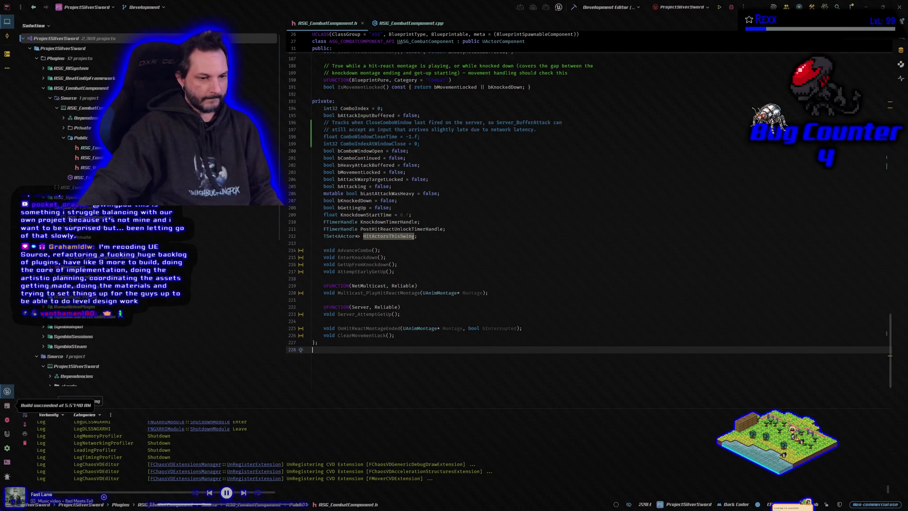
key("alt+Tab")
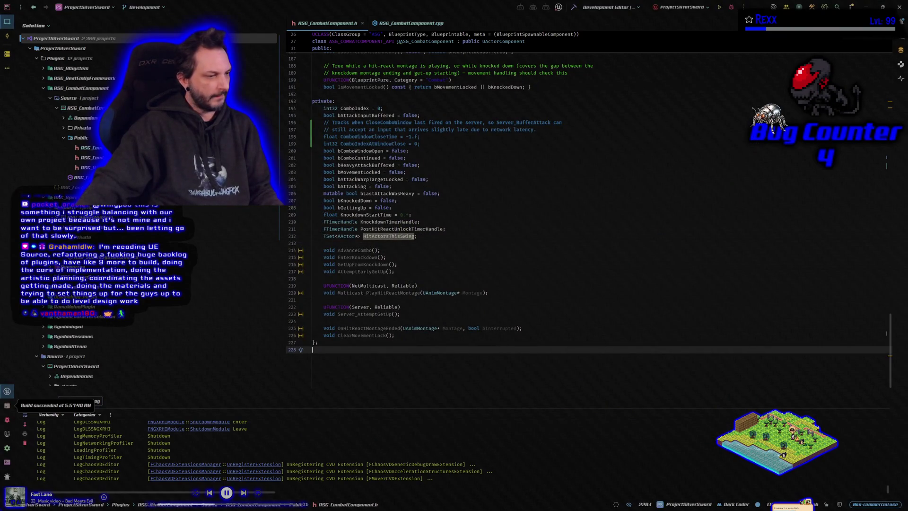
key("alt+Tab")
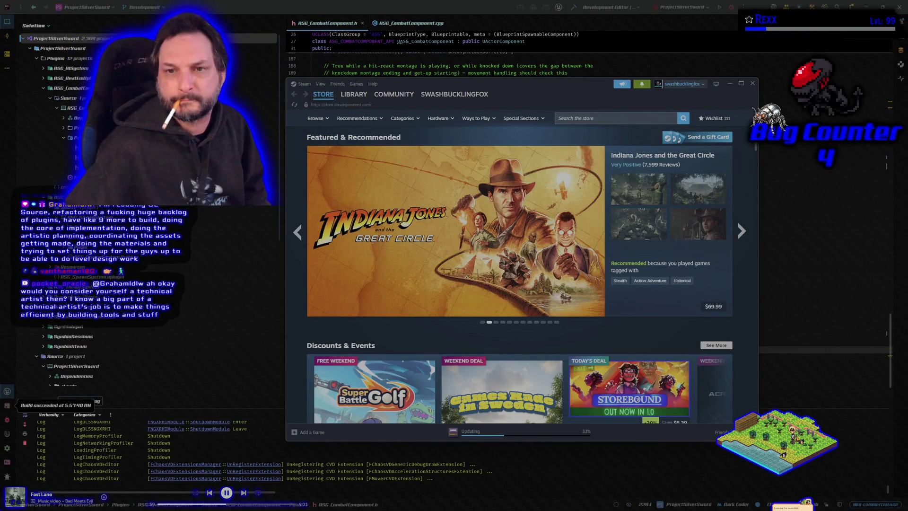
- Launch Symbioverse Testing Environment from the Steam Library games list
left_click(349, 95)
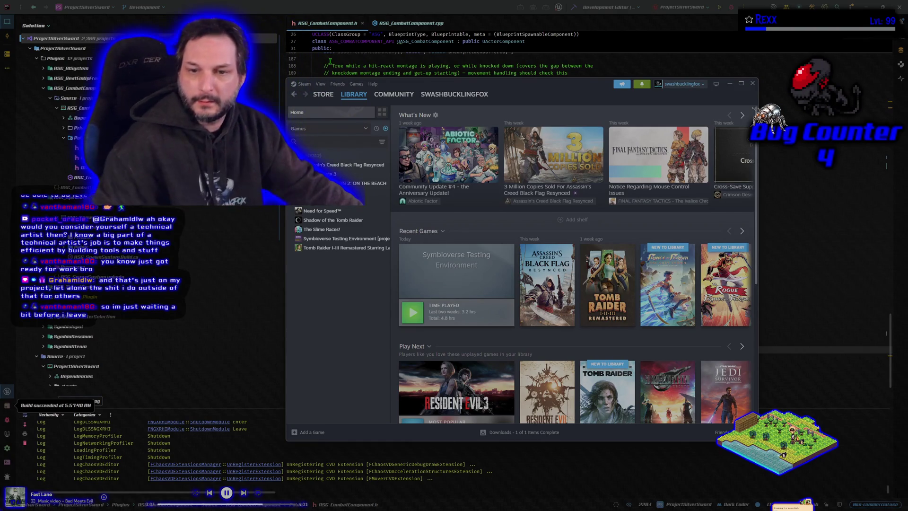
double_click(320, 238)
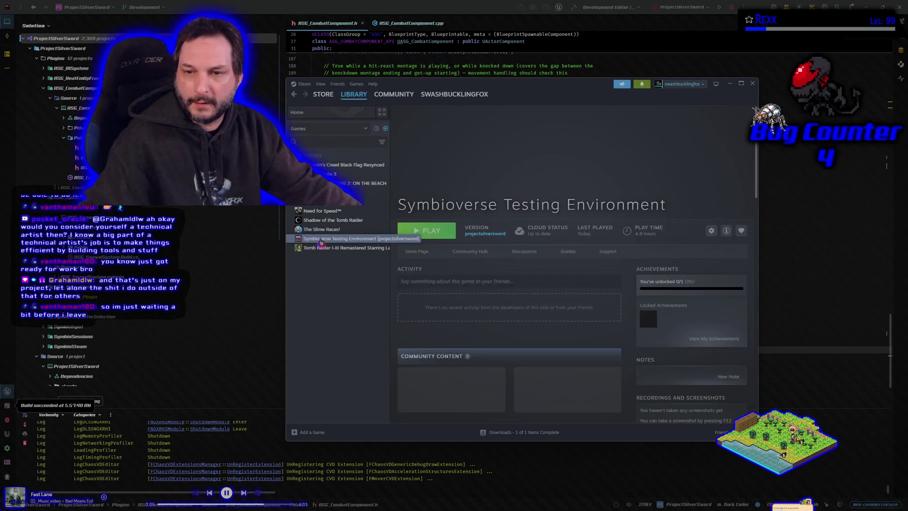